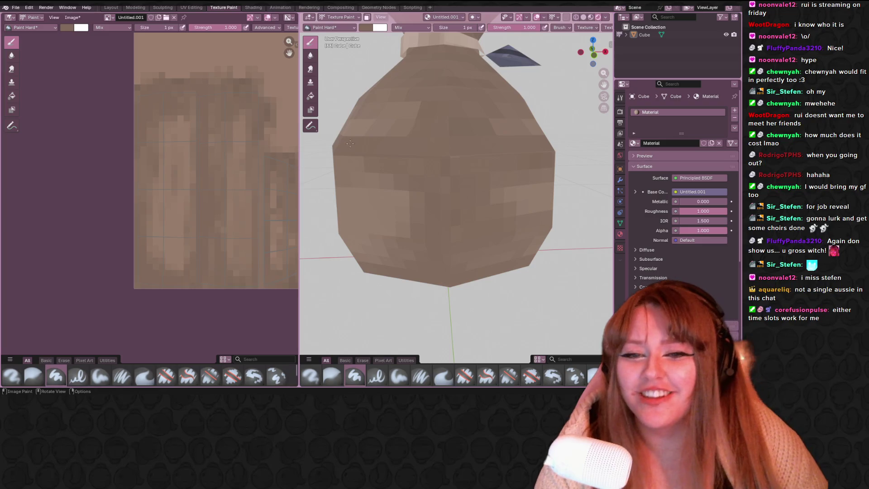
{"action": "scroll", "coordinate": [148, 162], "scroll_direction": "up", "scroll_amount": 3}
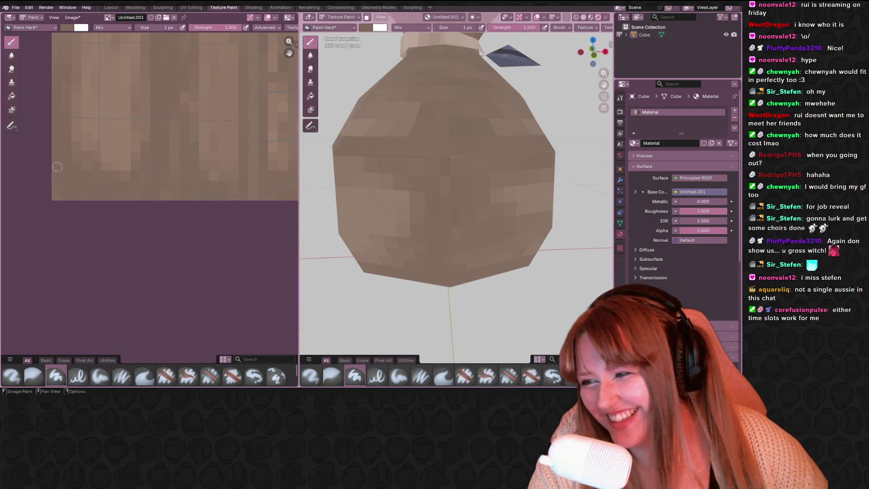
Paint a darker touch onto the brown pixel texture and check how it wraps the sack
{"action": "middle_click_drag", "start_coordinate": [170, 119], "coordinate": [175, 155]}
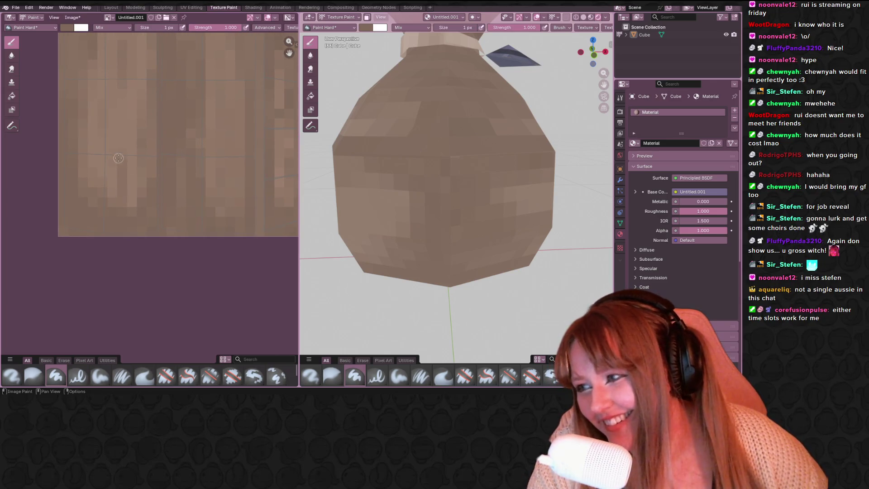
{"action": "left_click", "coordinate": [102, 169]}
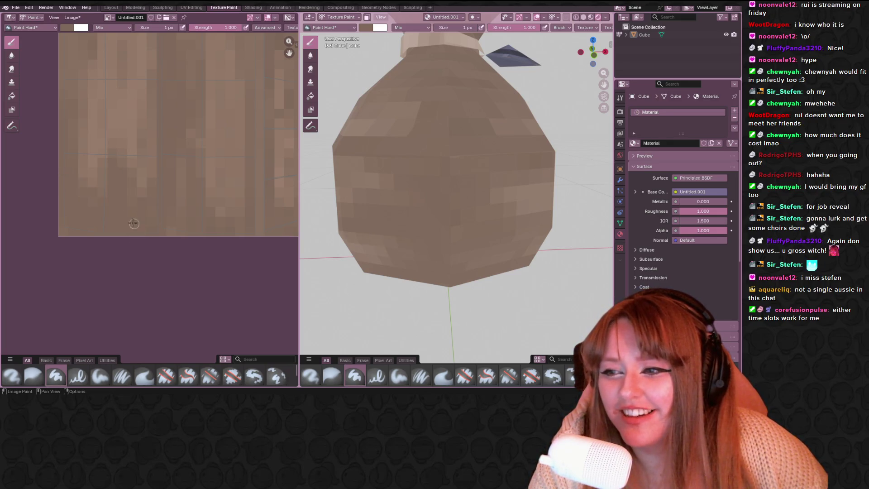
{"action": "scroll", "coordinate": [202, 204], "scroll_direction": "up", "scroll_amount": 2}
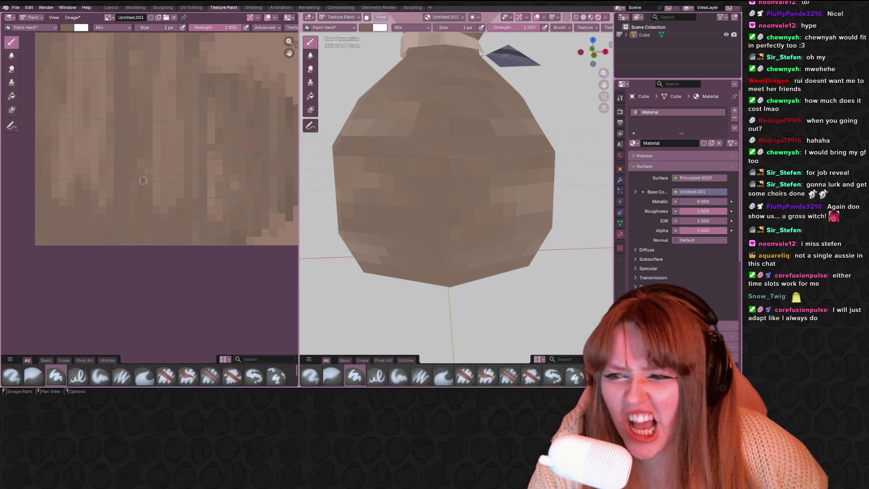
{"action": "middle_click_drag", "start_coordinate": [144, 180], "coordinate": [151, 190]}
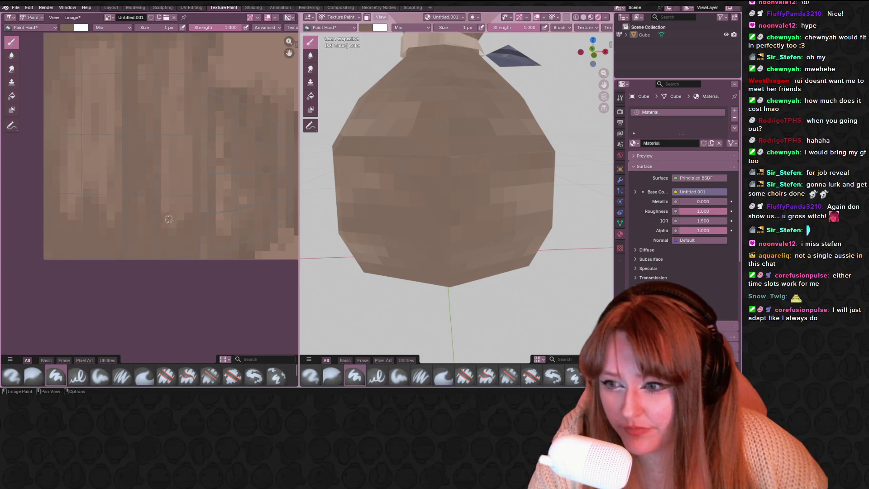
{"action": "middle_click_drag", "start_coordinate": [155, 193], "coordinate": [169, 135]}
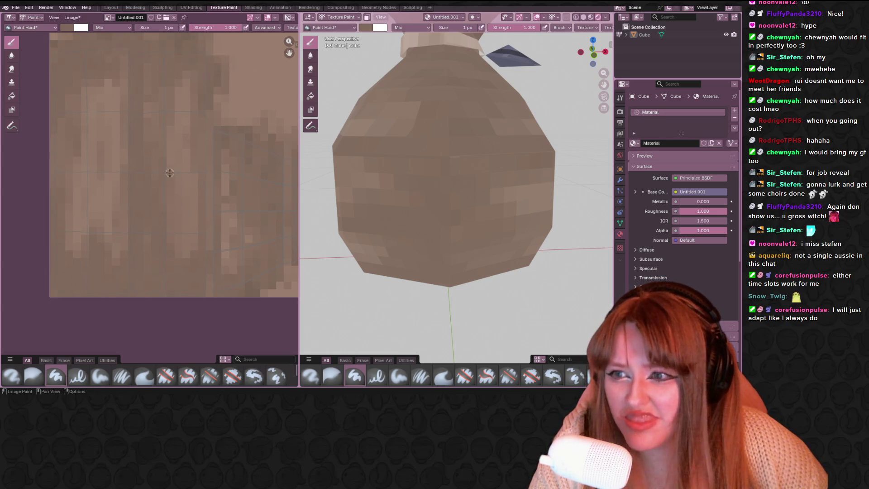
{"action": "middle_click_drag", "start_coordinate": [441, 171], "coordinate": [414, 136]}
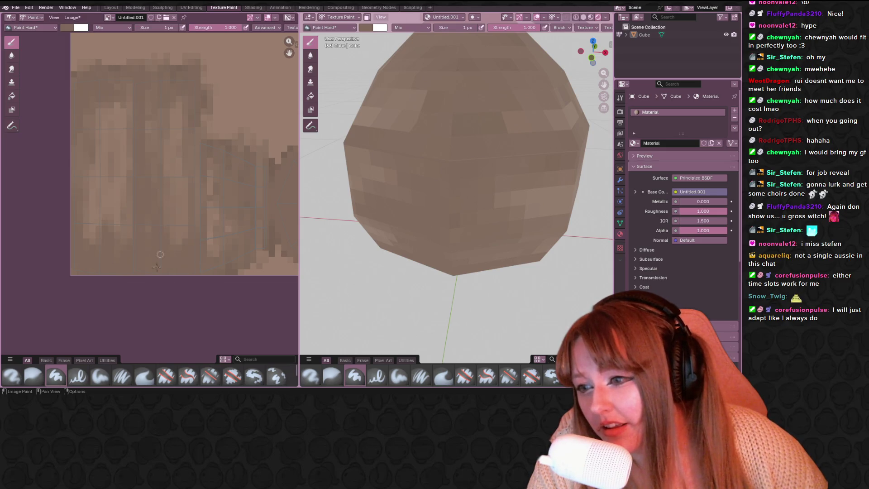
{"action": "middle_click_drag", "start_coordinate": [142, 217], "coordinate": [156, 241]}
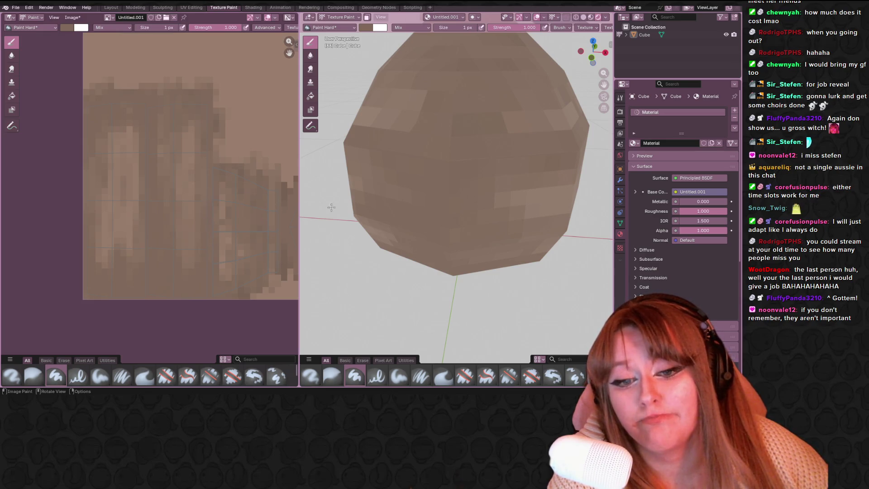
{"action": "middle_click_drag", "start_coordinate": [434, 169], "coordinate": [476, 156]}
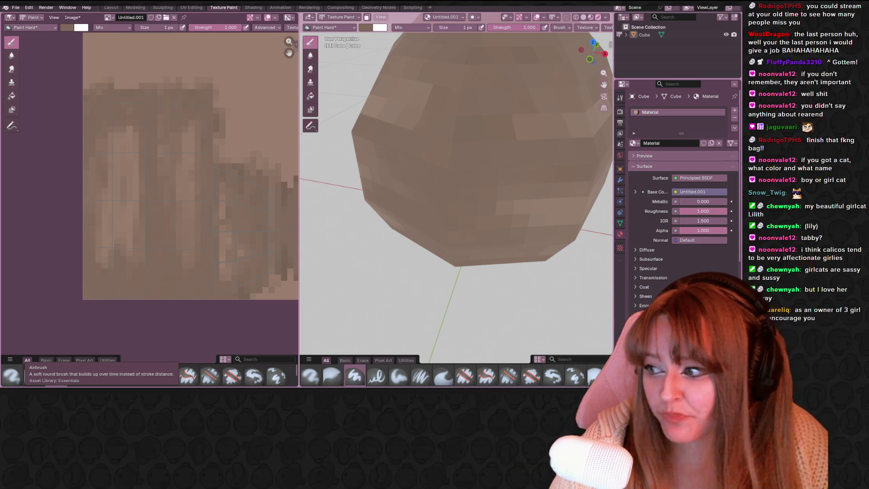
Refine the tabby image results with the Grey chip, then push Chrome mostly off-screen
{"action": "left_click_drag", "start_coordinate": [573, 132], "coordinate": [505, 75]}
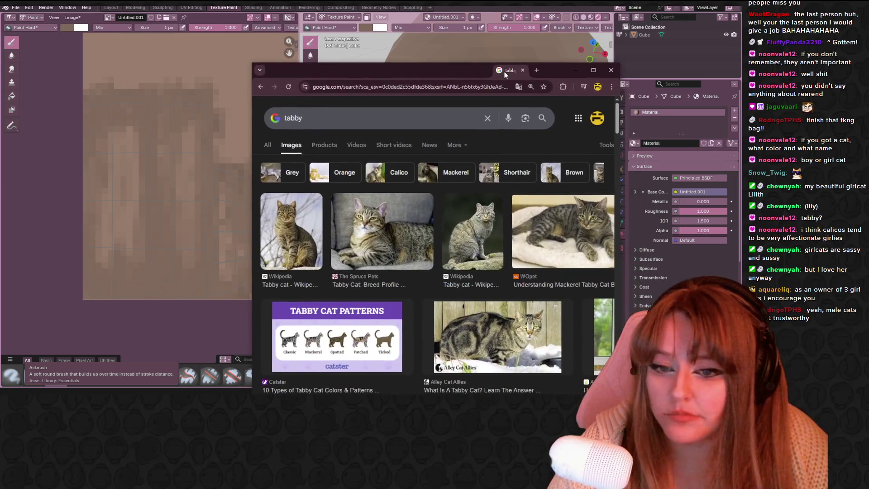
{"action": "left_click", "coordinate": [12, 68]}
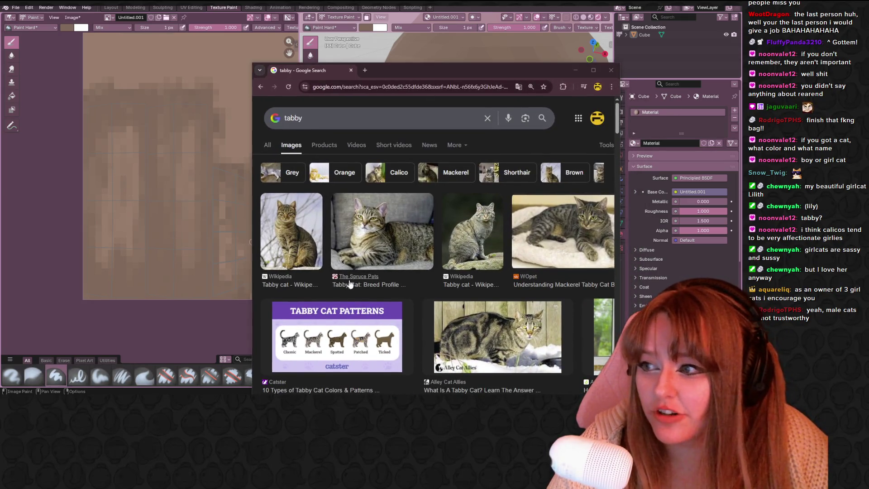
{"action": "scroll", "coordinate": [348, 285], "scroll_direction": "down", "scroll_amount": 1}
{"action": "scroll", "coordinate": [438, 143], "scroll_direction": "down", "scroll_amount": 1}
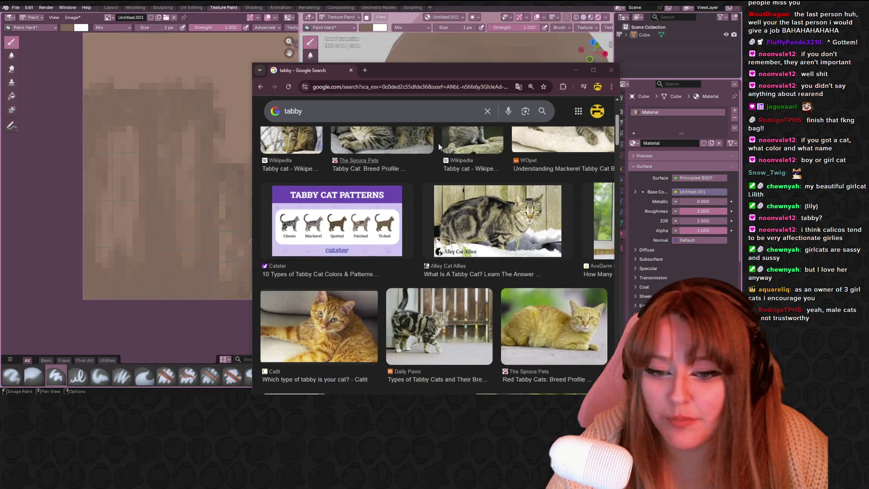
{"action": "scroll", "coordinate": [504, 167], "scroll_direction": "down", "scroll_amount": 1}
{"action": "scroll", "coordinate": [504, 166], "scroll_direction": "down", "scroll_amount": 2}
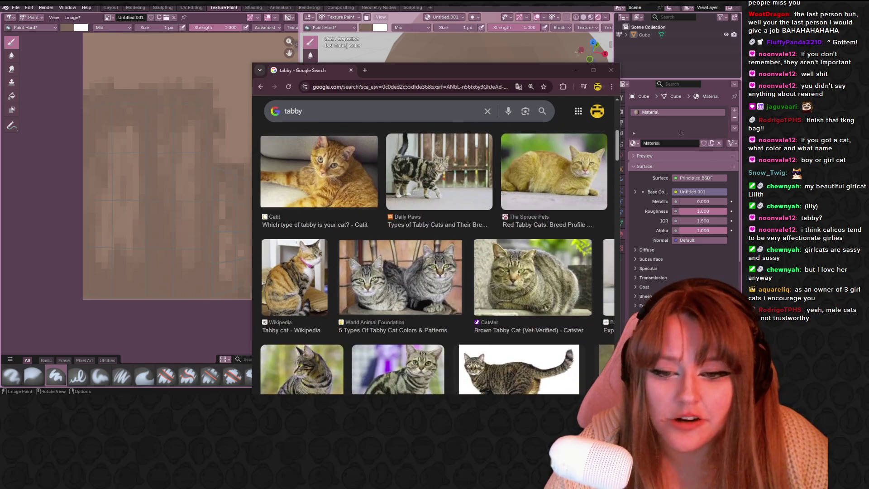
{"action": "scroll", "coordinate": [467, 255], "scroll_direction": "up", "scroll_amount": 3}
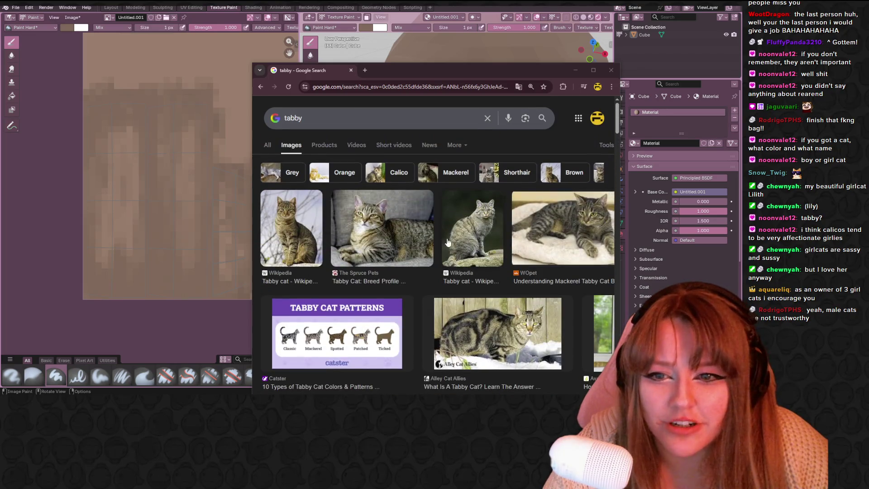
{"action": "left_click", "coordinate": [292, 173]}
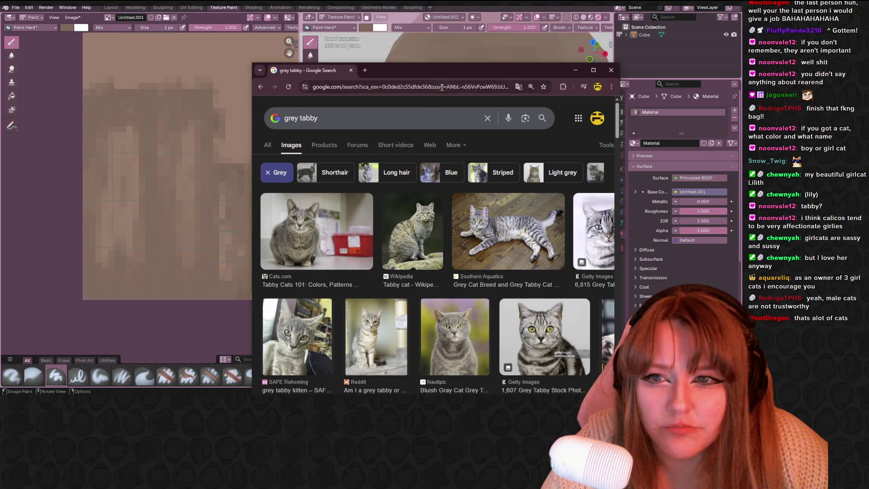
{"action": "left_click_drag", "start_coordinate": [443, 77], "coordinate": [0, 147]}
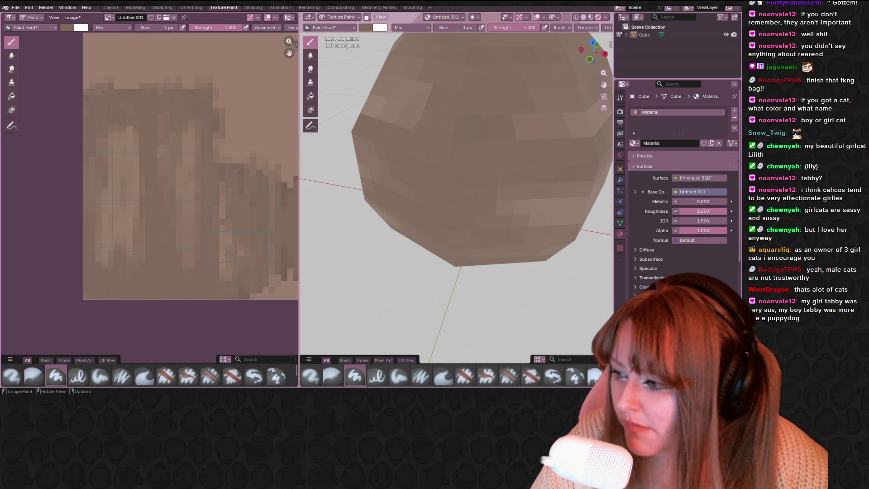
Switch to the Chrome window showing the 'tabby but with white' image results
{"action": "key", "text": "alt+Tab"}
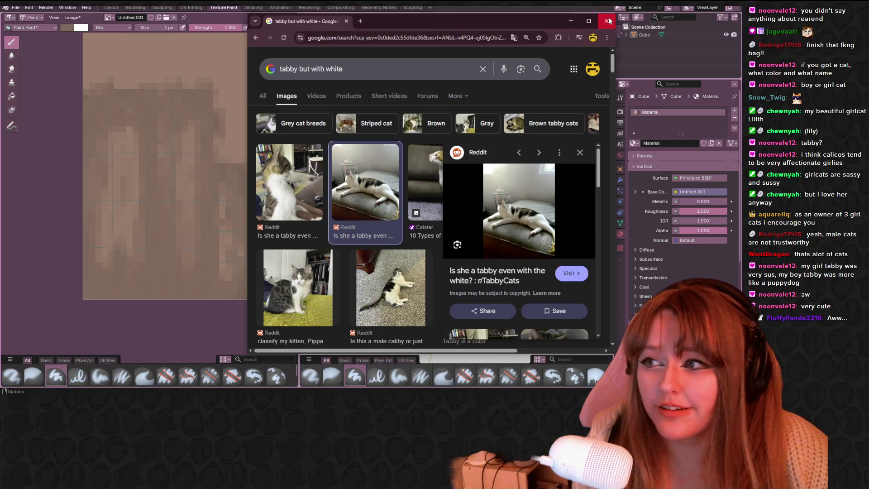
Close Chrome so the textured sack in Blender is back in view
{"action": "left_click", "coordinate": [608, 21]}
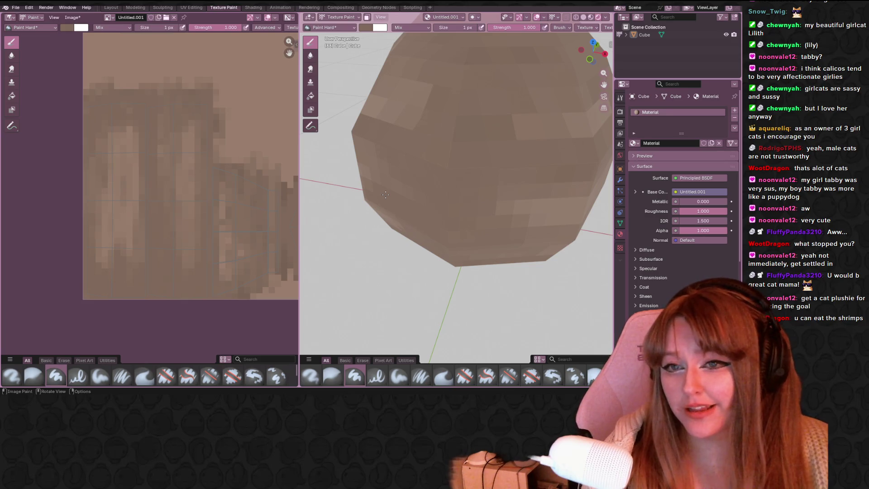
Pan the texture image to reveal its upper part for further painting
{"action": "middle_click_drag", "start_coordinate": [117, 186], "coordinate": [142, 145]}
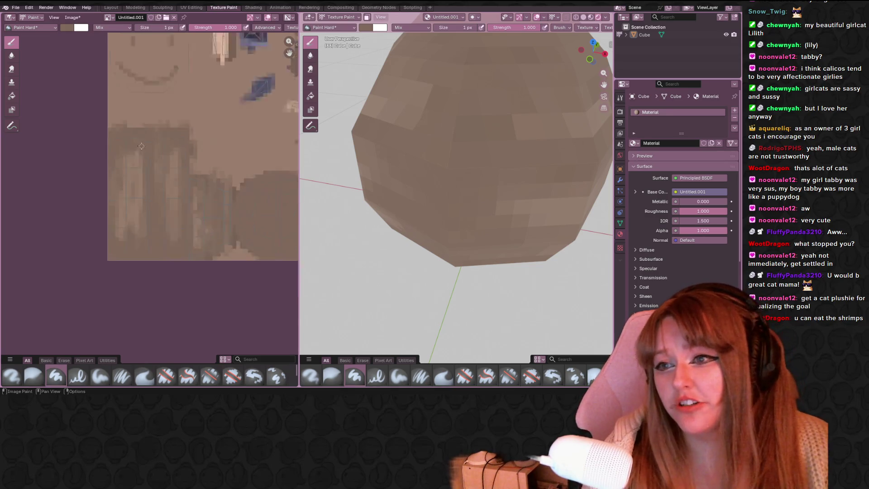
{"action": "scroll", "coordinate": [142, 146], "scroll_direction": "down", "scroll_amount": 2}
{"action": "scroll", "coordinate": [141, 147], "scroll_direction": "down", "scroll_amount": 2}
{"action": "scroll", "coordinate": [440, 155], "scroll_direction": "down", "scroll_amount": 5}
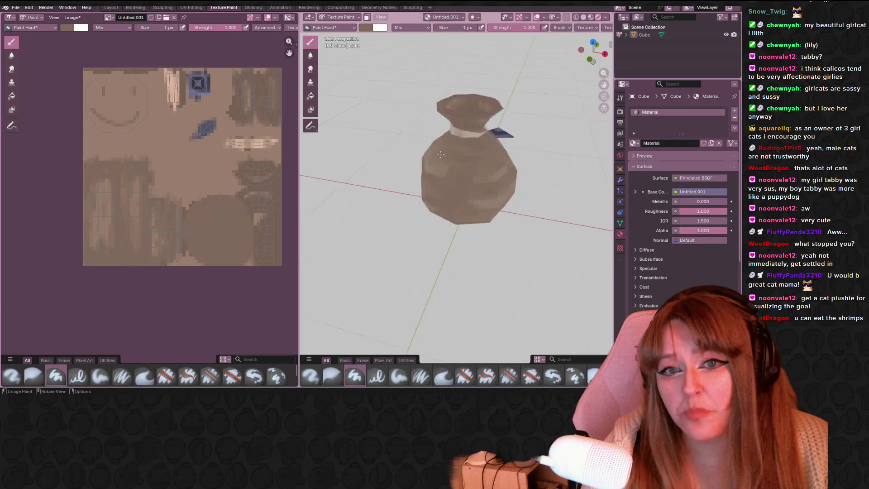
Show the sack in solid X-ray shading, return to Object Mode and go to the Layout workspace
{"action": "middle_click_drag", "start_coordinate": [440, 155], "coordinate": [561, 28]}
{"action": "scroll", "coordinate": [442, 154], "scroll_direction": "up", "scroll_amount": 5}
{"action": "scroll", "coordinate": [442, 154], "scroll_direction": "down", "scroll_amount": 5}
{"action": "left_click", "coordinate": [583, 17]}
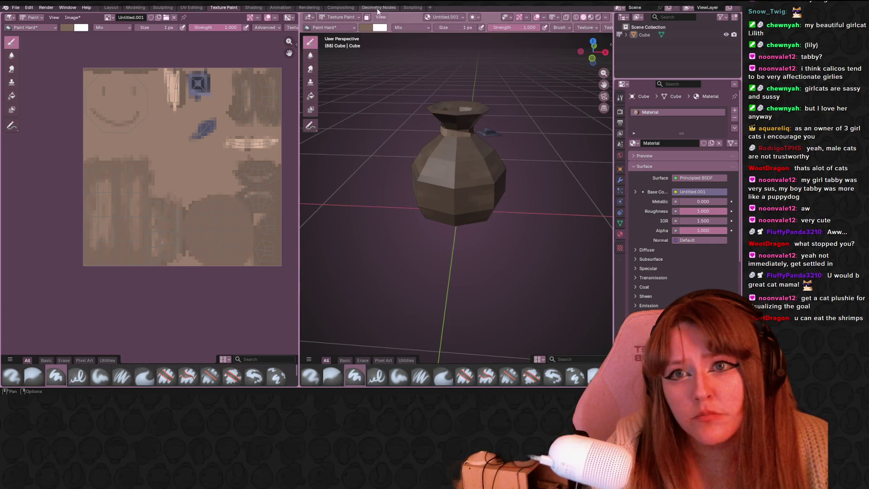
{"action": "key", "text": "alt+z"}
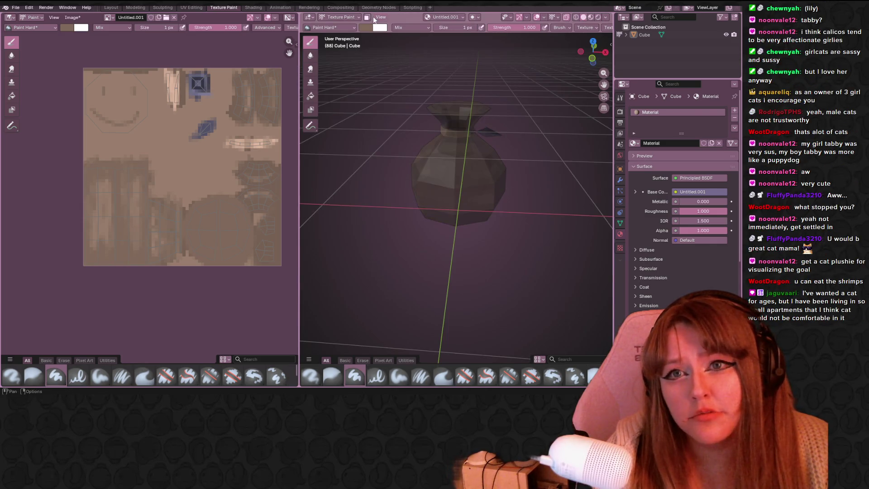
{"action": "left_click", "coordinate": [362, 17]}
{"action": "left_click", "coordinate": [336, 30]}
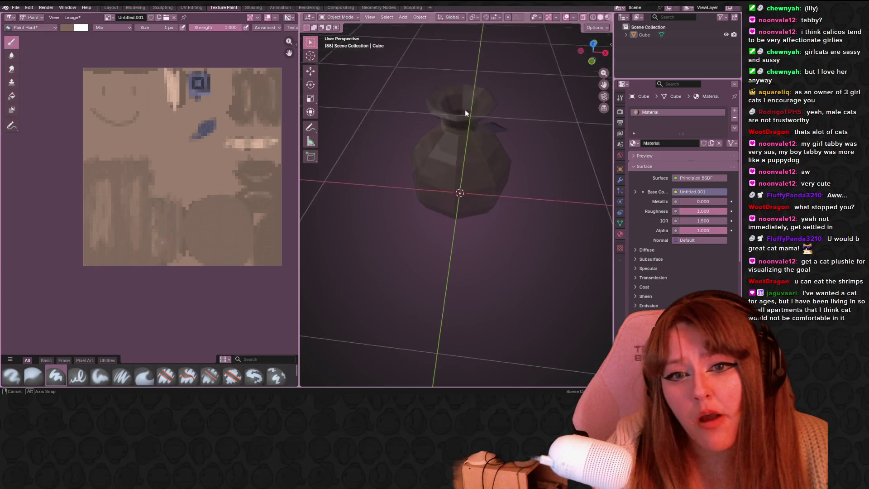
{"action": "middle_click_drag", "start_coordinate": [466, 109], "coordinate": [545, 59]}
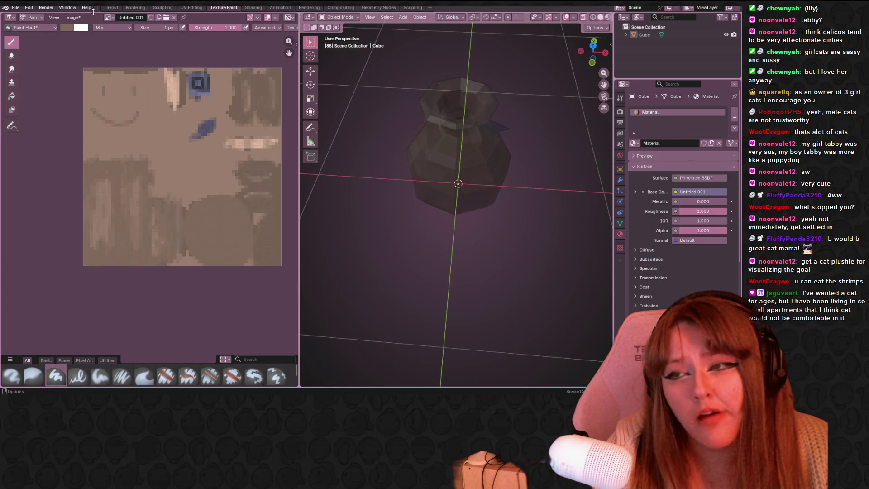
{"action": "left_click", "coordinate": [111, 7]}
Select the Cube sack, make it see-through and look down on it
{"action": "middle_click_drag", "start_coordinate": [349, 94], "coordinate": [355, 220]}
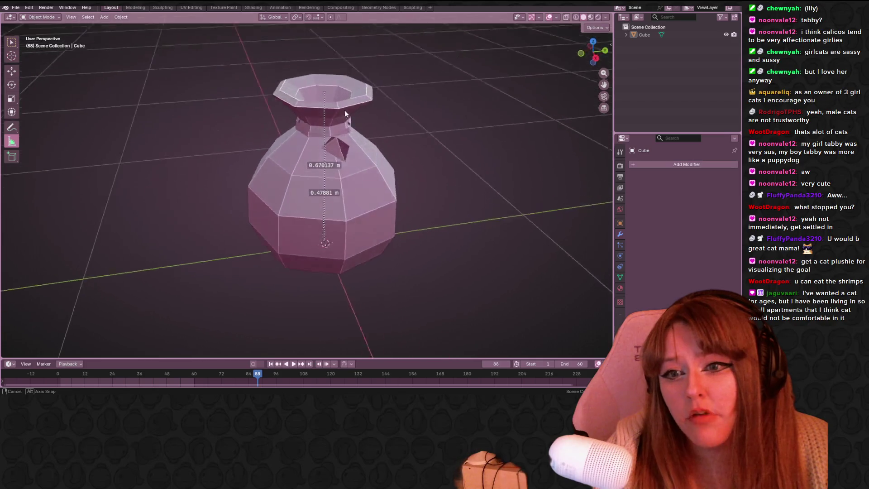
{"action": "left_click", "coordinate": [355, 220]}
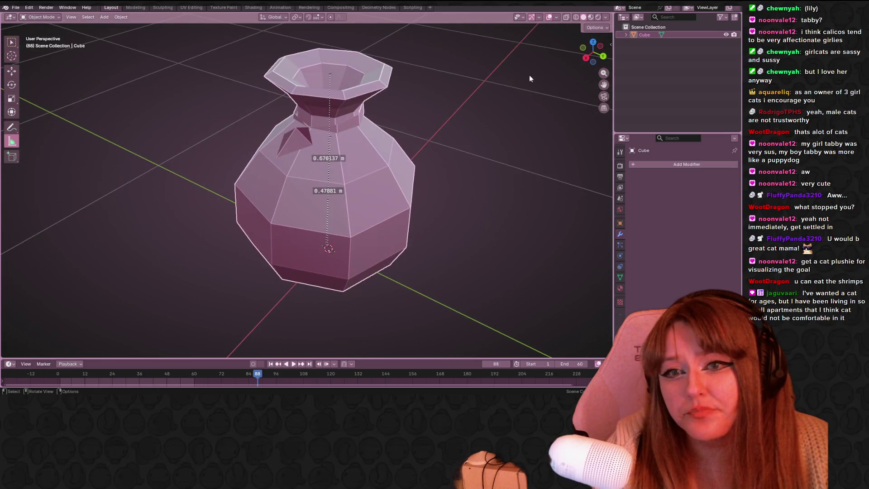
{"action": "left_click", "coordinate": [573, 20]}
{"action": "mouse_move", "coordinate": [452, 69]}
{"action": "middle_mouse_down"}
{"action": "mouse_move", "coordinate": [416, 156]}
{"action": "mouse_move", "coordinate": [435, 67]}
{"action": "mouse_move", "coordinate": [346, 132]}
{"action": "mouse_move", "coordinate": [159, 100]}
{"action": "mouse_move", "coordinate": [186, 168]}
{"action": "mouse_move", "coordinate": [151, 219]}
{"action": "mouse_move", "coordinate": [527, 134]}
{"action": "mouse_move", "coordinate": [431, 97]}
{"action": "mouse_move", "coordinate": [263, 179]}
{"action": "mouse_move", "coordinate": [59, 165]}
{"action": "middle_mouse_up"}
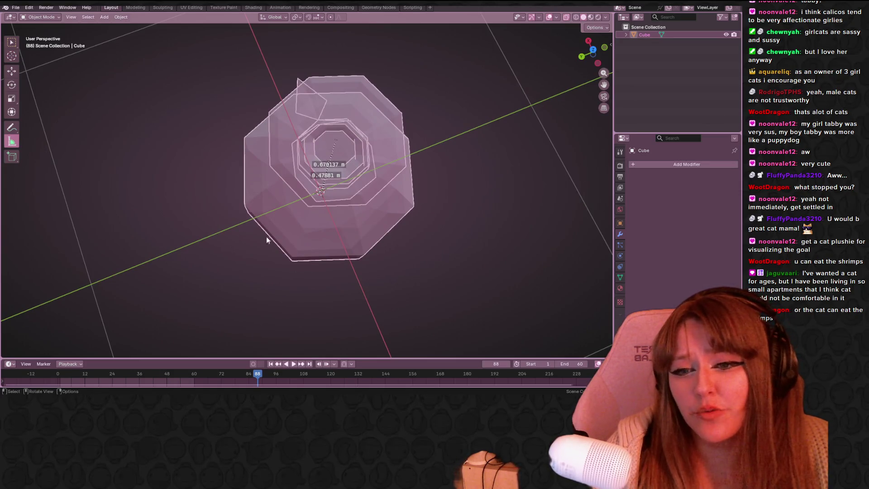
Inspect the sack from the side, neck and front, deselect it and end in Top view
{"action": "mouse_move", "coordinate": [266, 236]}
{"action": "middle_mouse_down"}
{"action": "mouse_move", "coordinate": [304, 171]}
{"action": "mouse_move", "coordinate": [415, 106]}
{"action": "mouse_move", "coordinate": [414, 171]}
{"action": "mouse_move", "coordinate": [335, 214]}
{"action": "mouse_move", "coordinate": [495, 83]}
{"action": "middle_mouse_up"}
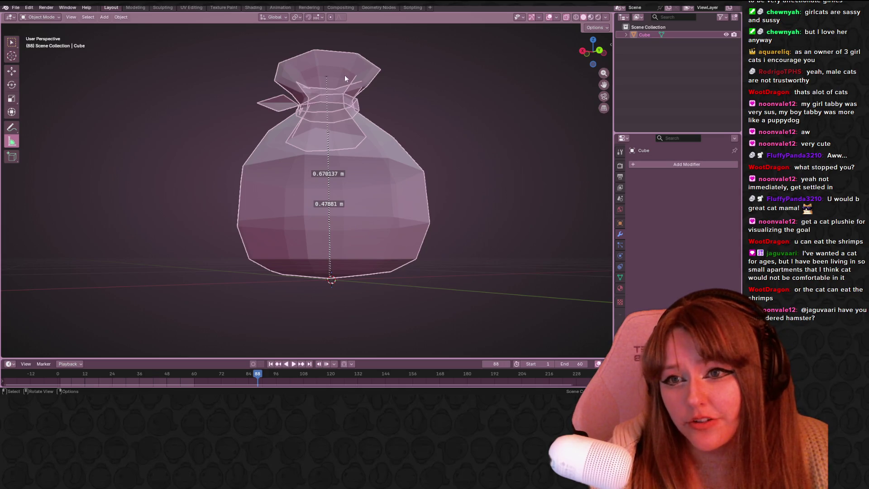
{"action": "mouse_move", "coordinate": [406, 93]}
{"action": "middle_mouse_down"}
{"action": "mouse_move", "coordinate": [593, 202]}
{"action": "mouse_move", "coordinate": [542, 202]}
{"action": "mouse_move", "coordinate": [562, 152]}
{"action": "mouse_move", "coordinate": [514, 96]}
{"action": "mouse_move", "coordinate": [384, 190]}
{"action": "mouse_move", "coordinate": [271, 202]}
{"action": "mouse_move", "coordinate": [528, 105]}
{"action": "mouse_move", "coordinate": [390, 226]}
{"action": "mouse_move", "coordinate": [139, 127]}
{"action": "mouse_move", "coordinate": [313, 79]}
{"action": "mouse_move", "coordinate": [476, 73]}
{"action": "middle_mouse_up"}
{"action": "mouse_move", "coordinate": [256, 72]}
{"action": "middle_mouse_down"}
{"action": "mouse_move", "coordinate": [359, 116]}
{"action": "mouse_move", "coordinate": [469, 75]}
{"action": "mouse_move", "coordinate": [379, 68]}
{"action": "mouse_move", "coordinate": [144, 100]}
{"action": "mouse_move", "coordinate": [173, 98]}
{"action": "mouse_move", "coordinate": [221, 175]}
{"action": "mouse_move", "coordinate": [416, 193]}
{"action": "mouse_move", "coordinate": [404, 208]}
{"action": "middle_mouse_up"}
{"action": "scroll", "coordinate": [403, 207], "scroll_direction": "down", "scroll_amount": 3}
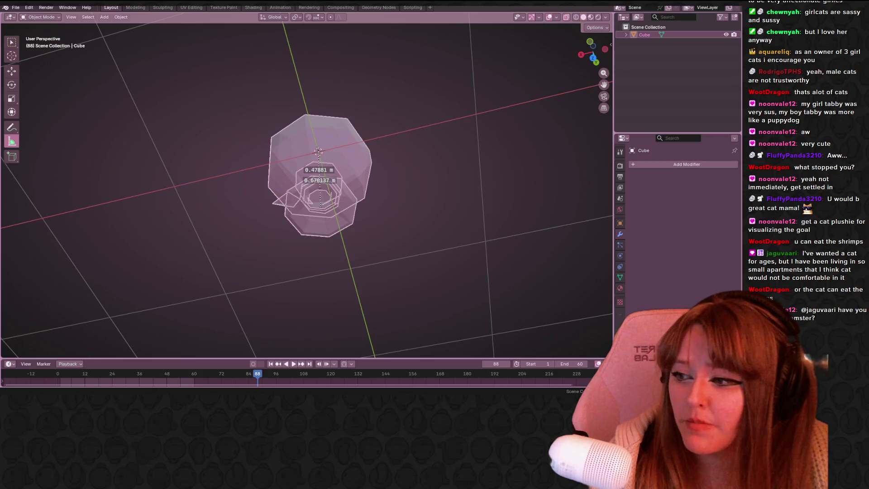
{"action": "scroll", "coordinate": [398, 148], "scroll_direction": "down", "scroll_amount": 2}
{"action": "left_click", "coordinate": [391, 218]}
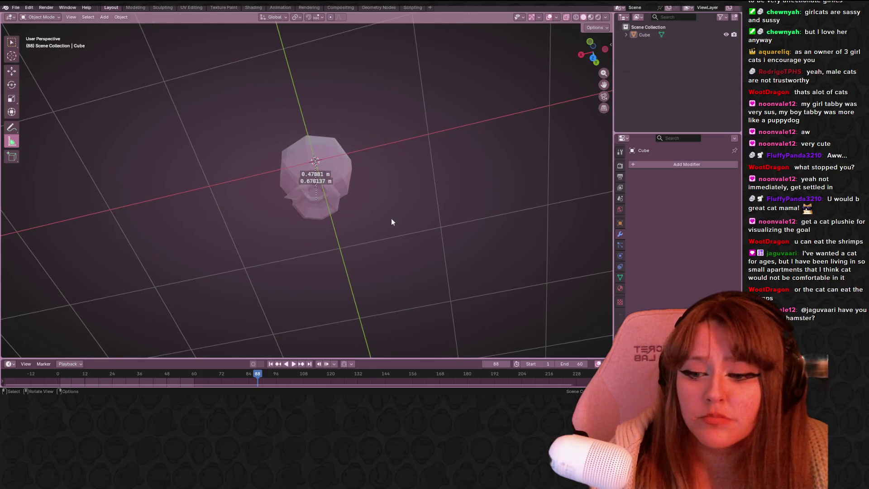
{"action": "left_click", "coordinate": [593, 58]}
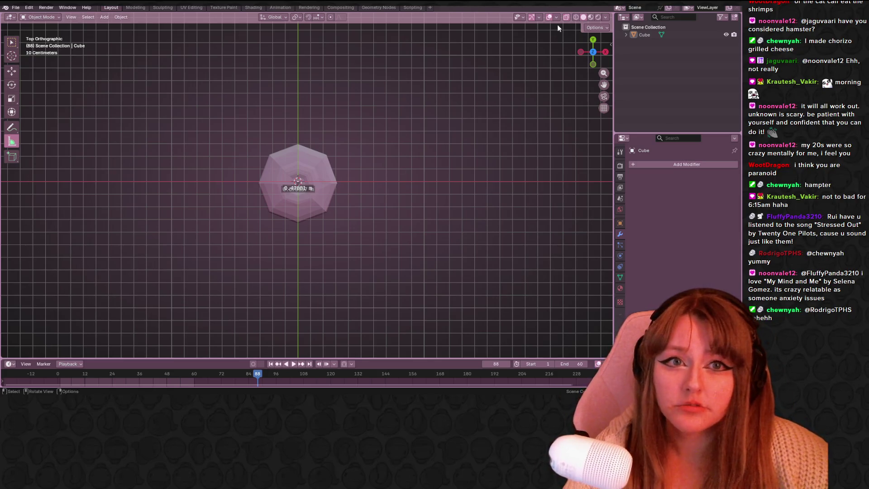
View the sack in Right Orthographic and bring up the Add menu for an armature
{"action": "mouse_move", "coordinate": [589, 48]}
{"action": "left_mouse_down"}
{"action": "mouse_move", "coordinate": [336, 226]}
{"action": "mouse_move", "coordinate": [369, 188]}
{"action": "left_mouse_up"}
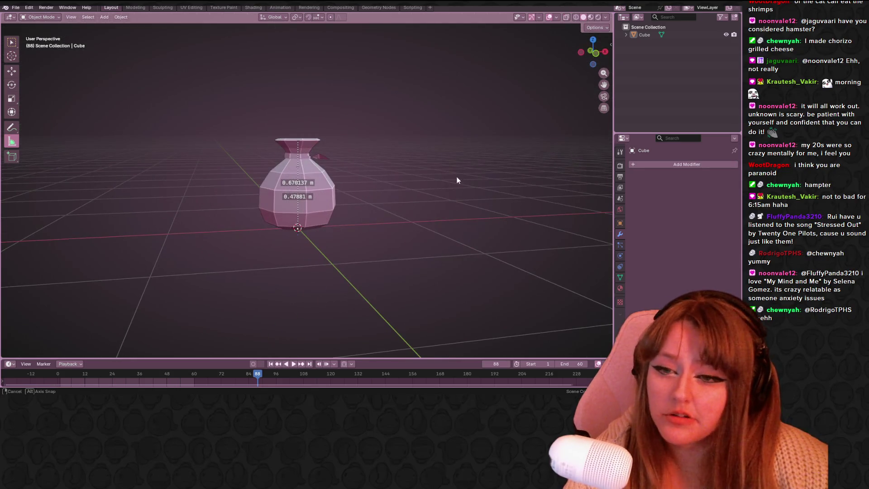
{"action": "middle_click_drag", "start_coordinate": [457, 179], "coordinate": [366, 151]}
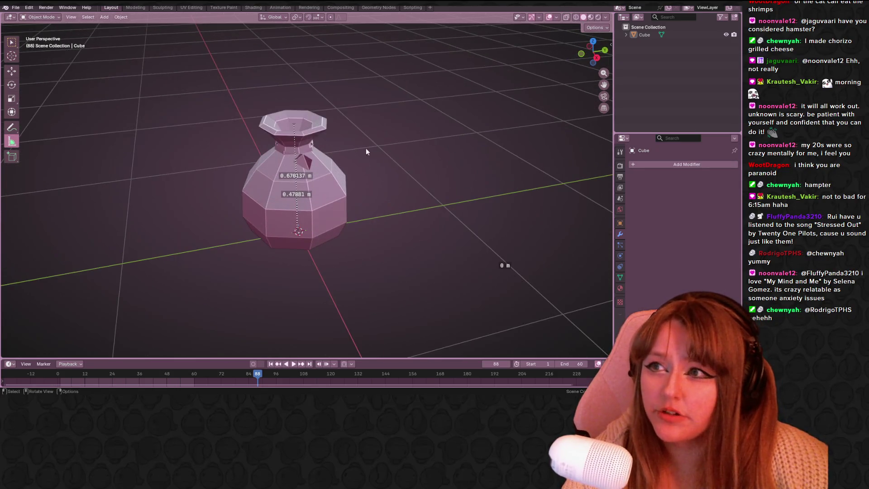
{"action": "left_click", "coordinate": [597, 57]}
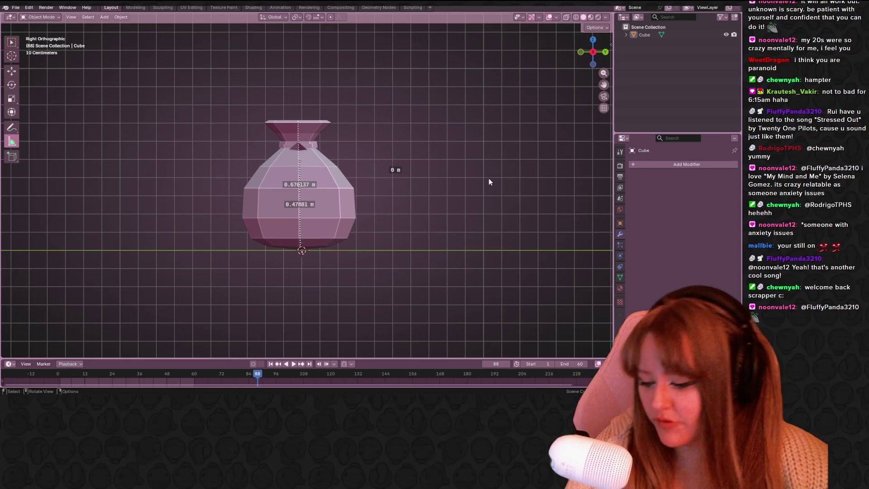
{"action": "key", "text": "shift"}
{"action": "key", "text": "shift+a"}
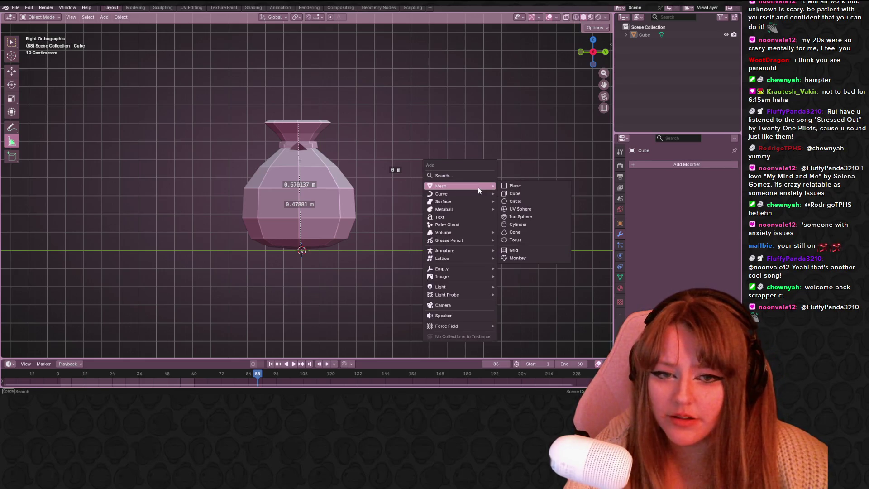
{"action": "mouse_move", "coordinate": [446, 250]}
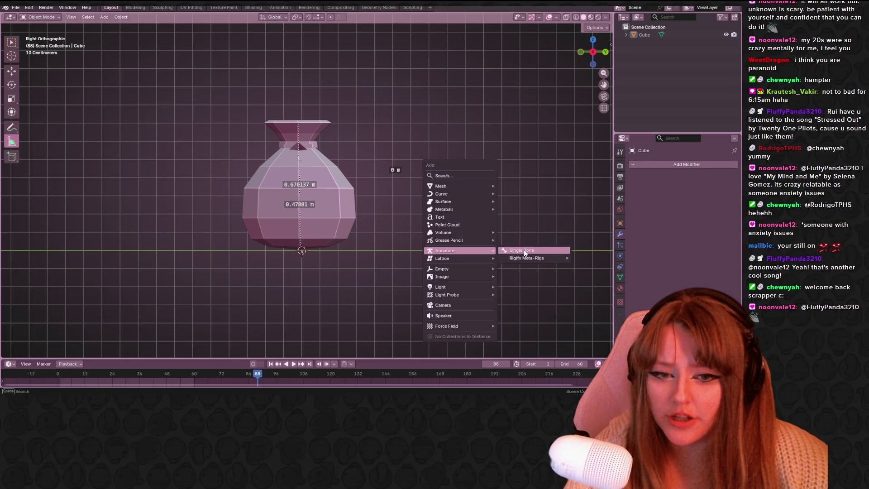
Add a single-bone armature at the sack's base and review its viewport display settings
{"action": "left_click", "coordinate": [523, 249]}
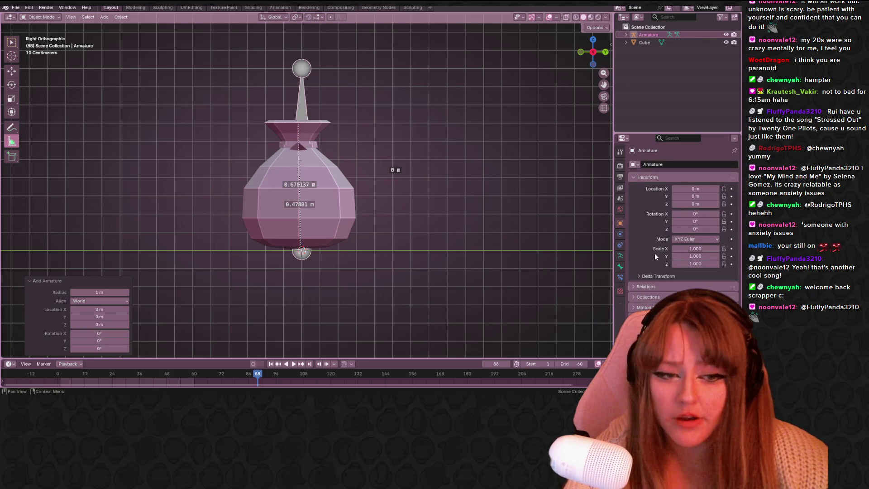
{"action": "left_click", "coordinate": [622, 268]}
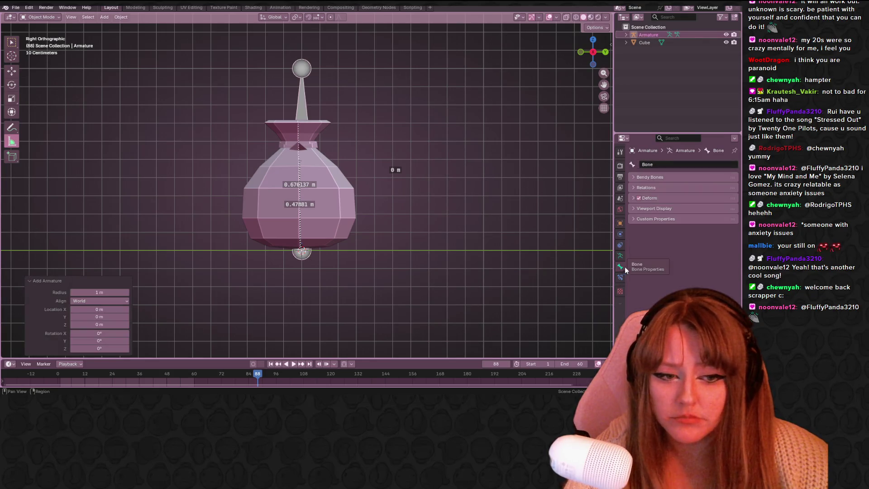
{"action": "left_click", "coordinate": [670, 208]}
{"action": "scroll", "coordinate": [679, 237], "scroll_direction": "down", "scroll_amount": 2}
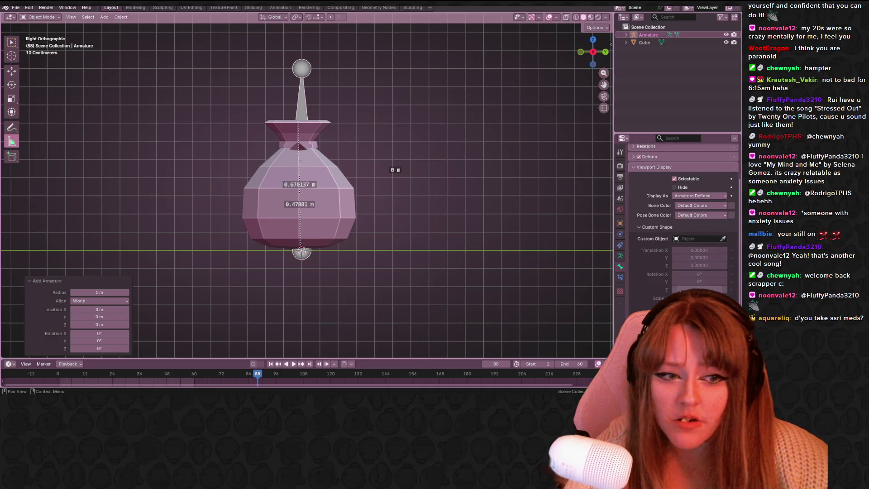
{"action": "scroll", "coordinate": [681, 292], "scroll_direction": "up", "scroll_amount": 2}
{"action": "scroll", "coordinate": [681, 291], "scroll_direction": "down", "scroll_amount": 2}
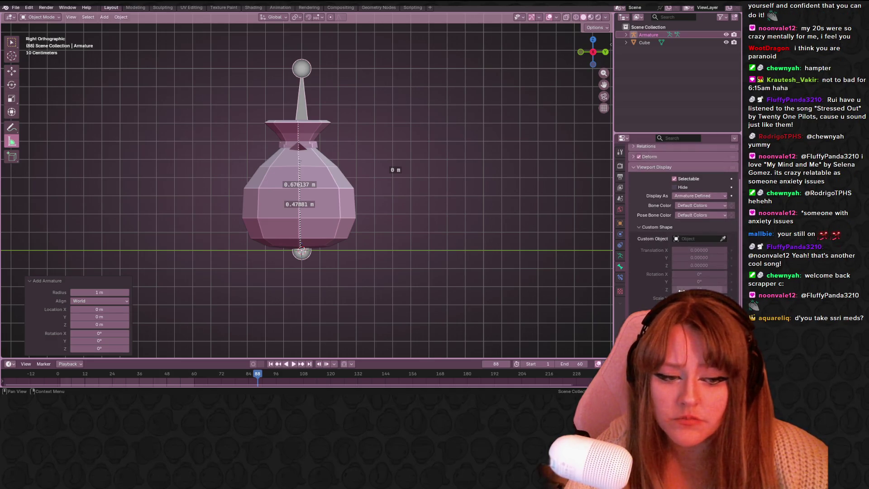
{"action": "scroll", "coordinate": [679, 204], "scroll_direction": "up", "scroll_amount": 3}
{"action": "left_click", "coordinate": [642, 208]}
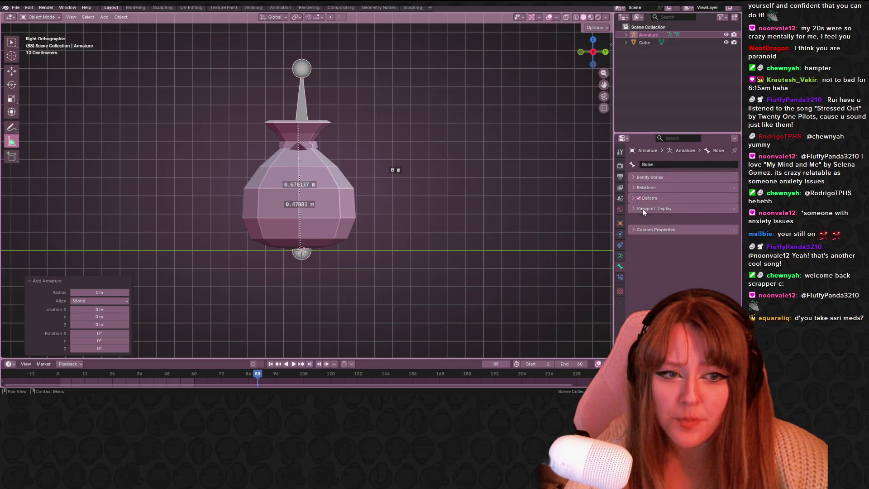
{"action": "left_click", "coordinate": [663, 208]}
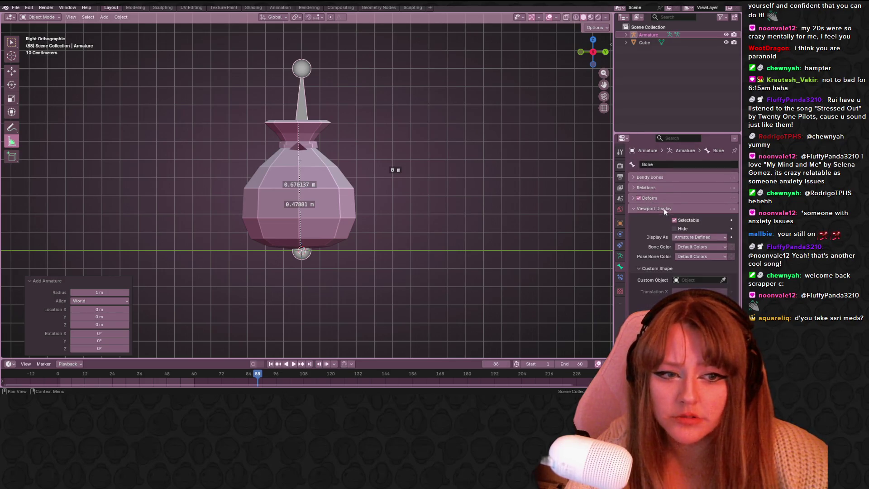
{"action": "scroll", "coordinate": [668, 232], "scroll_direction": "down", "scroll_amount": 2}
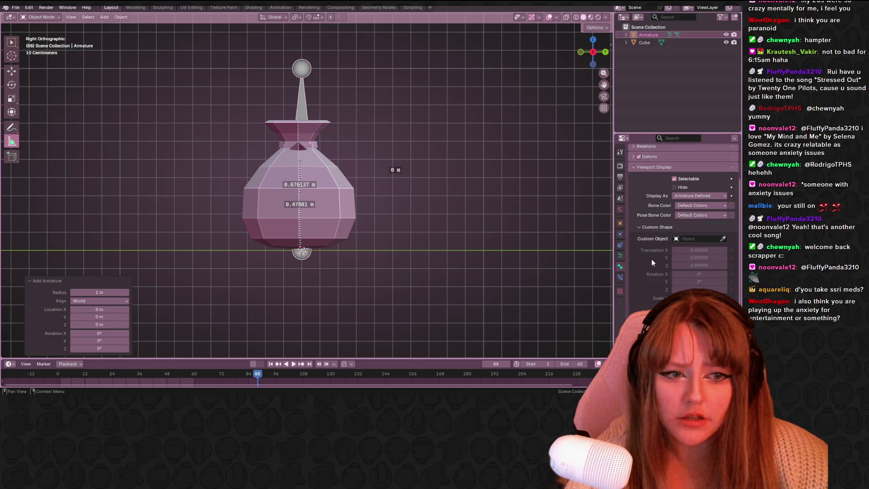
{"action": "scroll", "coordinate": [639, 237], "scroll_direction": "up", "scroll_amount": 2}
{"action": "left_click", "coordinate": [650, 200]}
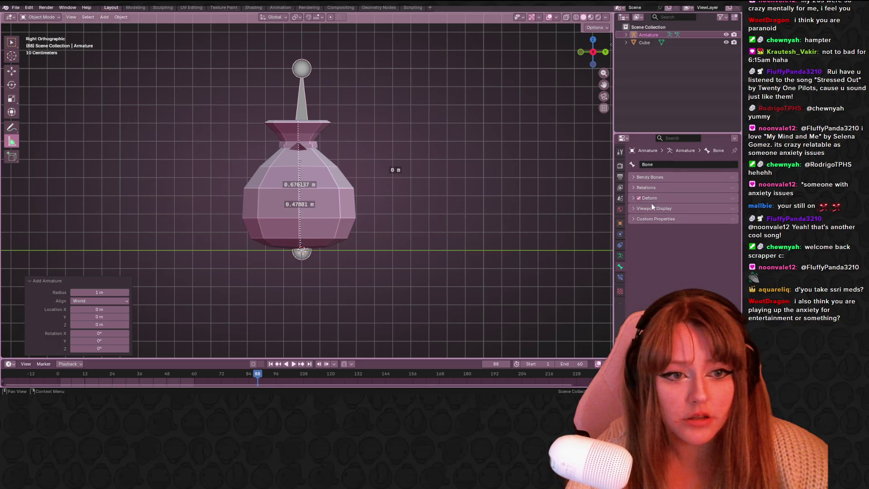
{"action": "left_click", "coordinate": [649, 213]}
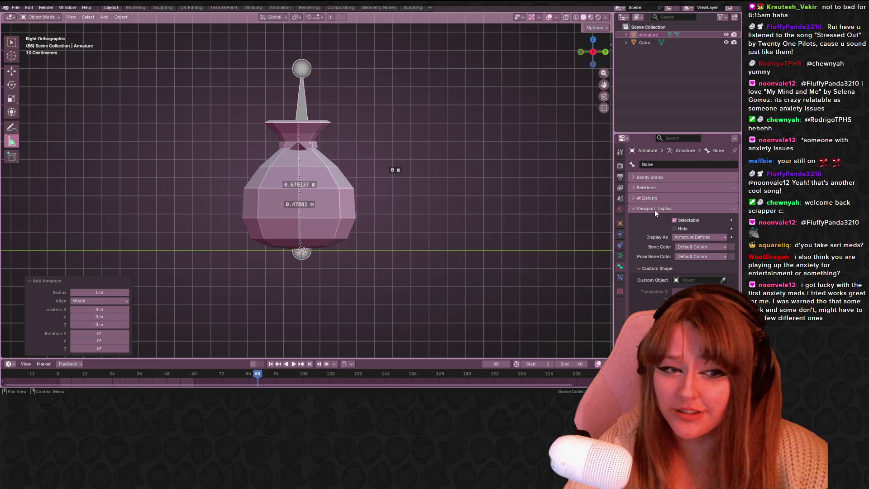
{"action": "left_click", "coordinate": [655, 210]}
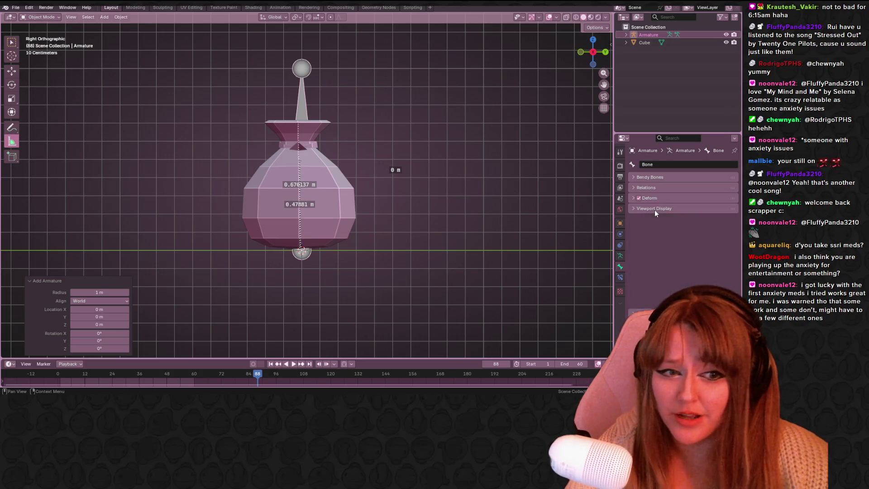
Look through the bone's relations, bendy bones and constraints, then go to the armature data settings
{"action": "left_click", "coordinate": [648, 200]}
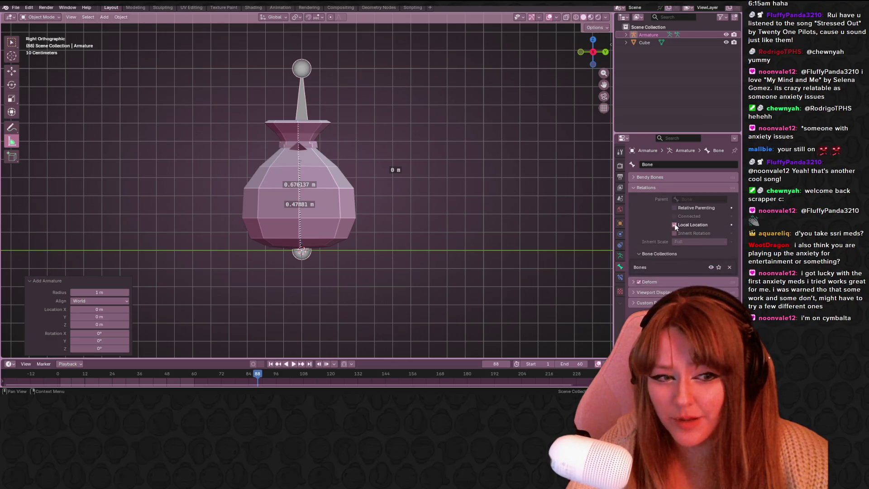
{"action": "left_click", "coordinate": [649, 179]}
{"action": "left_click", "coordinate": [650, 177]}
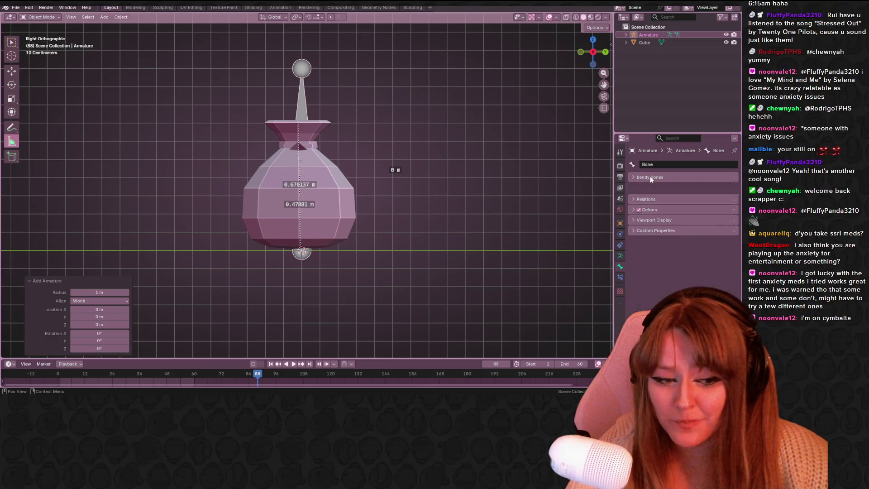
{"action": "left_click", "coordinate": [619, 255]}
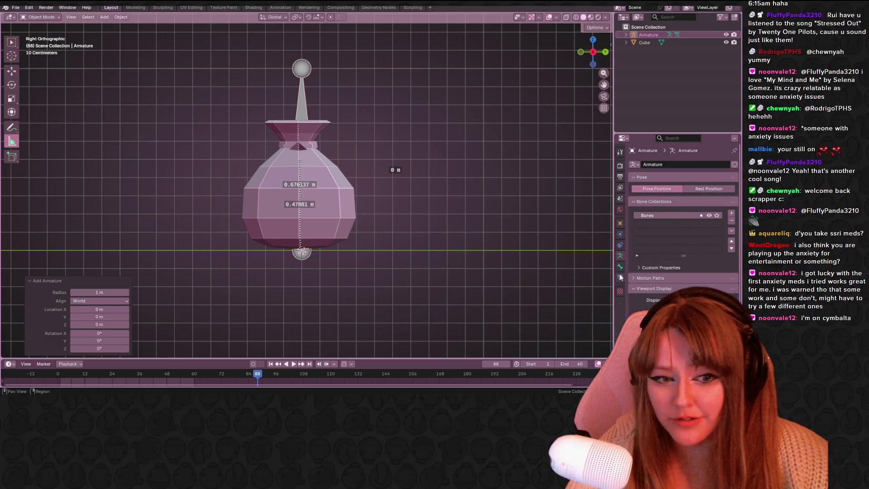
{"action": "left_click", "coordinate": [619, 275]}
{"action": "left_click", "coordinate": [620, 255]}
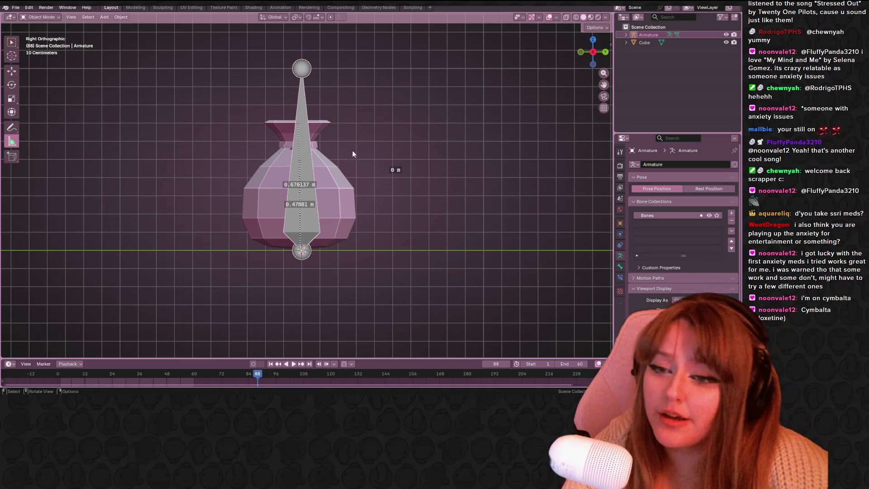
{"action": "scroll", "coordinate": [342, 224], "scroll_direction": "up", "scroll_amount": 1}
Scale the bone down and move it up to sit inside the sack's middle body
{"action": "middle_click_drag", "start_coordinate": [372, 239], "coordinate": [335, 166], "text": "shift"}
{"action": "key", "text": "s"}
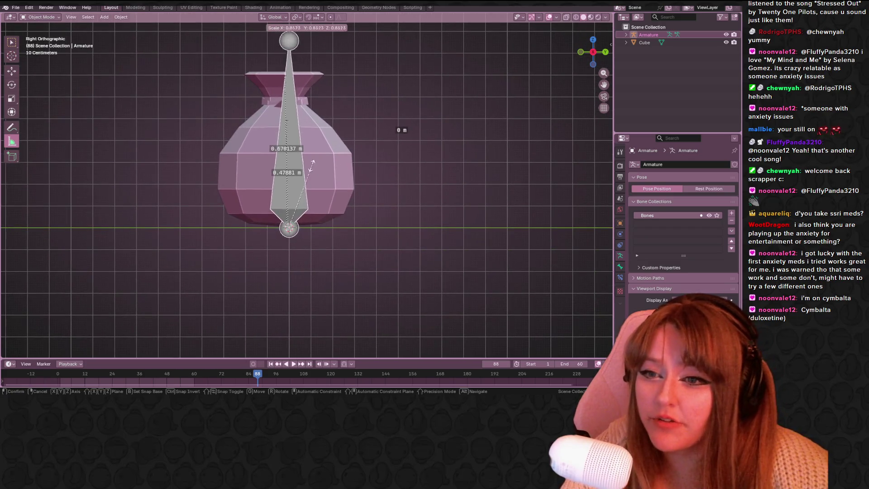
{"action": "left_click", "coordinate": [293, 208]}
{"action": "key", "text": "g"}
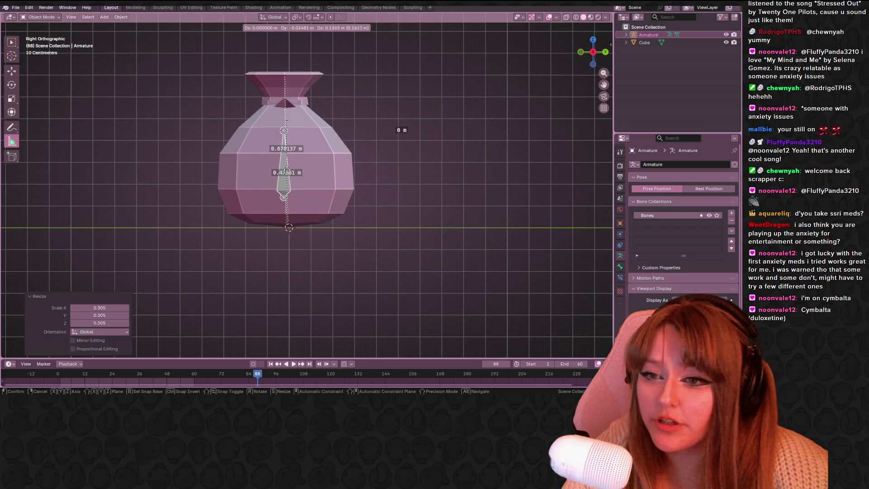
{"action": "left_click", "coordinate": [293, 172]}
{"action": "key", "text": "s"}
{"action": "left_click", "coordinate": [345, 169]}
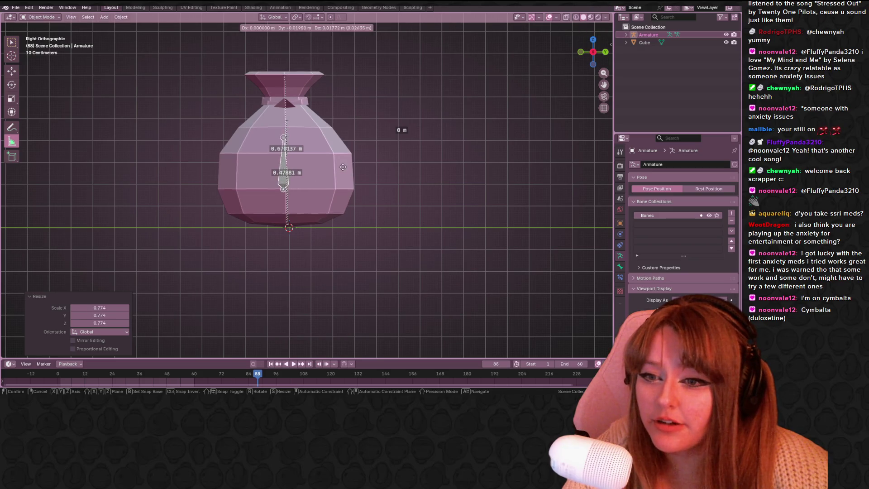
Enter Edit Mode on the armature and view the sack from a lower perspective angle
{"action": "key", "text": "Tab"}
{"action": "mouse_move", "coordinate": [344, 164]}
{"action": "middle_mouse_down"}
{"action": "mouse_move", "coordinate": [328, 145]}
{"action": "mouse_move", "coordinate": [534, 145]}
{"action": "mouse_move", "coordinate": [284, 163]}
{"action": "middle_mouse_up"}
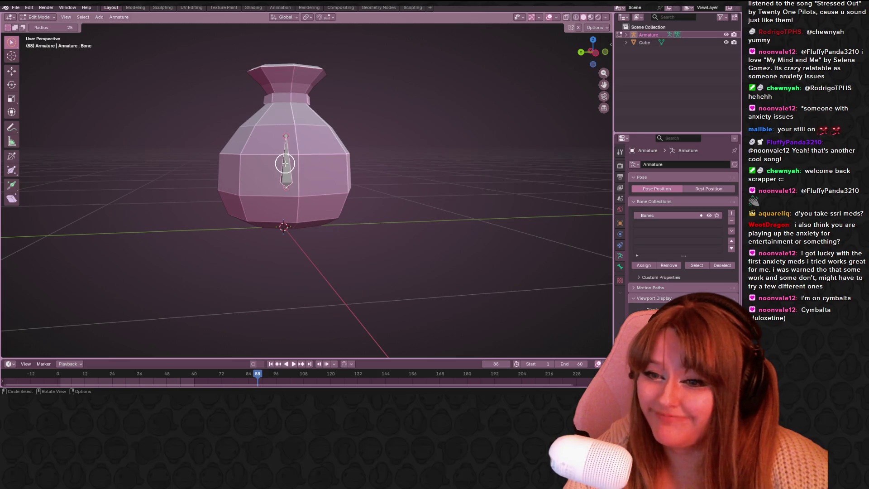
{"action": "mouse_move", "coordinate": [356, 130]}
{"action": "middle_mouse_down"}
{"action": "mouse_move", "coordinate": [351, 140]}
{"action": "mouse_move", "coordinate": [328, 128]}
{"action": "mouse_move", "coordinate": [181, 136]}
{"action": "mouse_move", "coordinate": [272, 165]}
{"action": "mouse_move", "coordinate": [252, 124]}
{"action": "mouse_move", "coordinate": [355, 135]}
{"action": "mouse_move", "coordinate": [555, 50]}
{"action": "middle_mouse_up"}
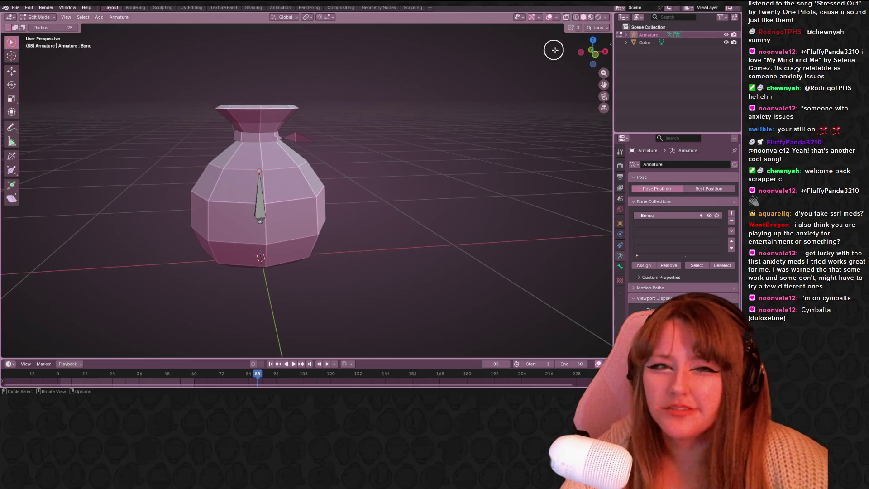
Extrude a second bone from the chain in front view and move the middle joint to the sack's neck
{"action": "left_click", "coordinate": [592, 53]}
{"action": "scroll", "coordinate": [254, 120], "scroll_direction": "up", "scroll_amount": 5}
{"action": "scroll", "coordinate": [254, 120], "scroll_direction": "down", "scroll_amount": 1}
{"action": "key", "text": "e"}
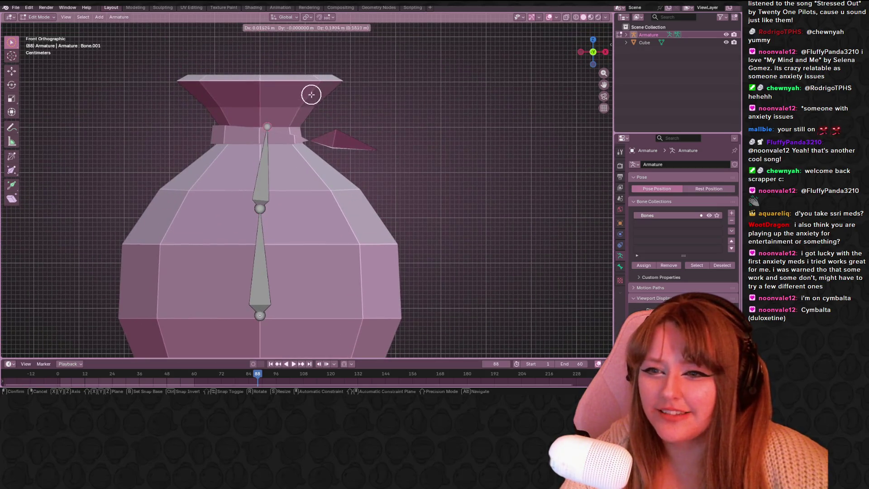
{"action": "left_click", "coordinate": [312, 94]}
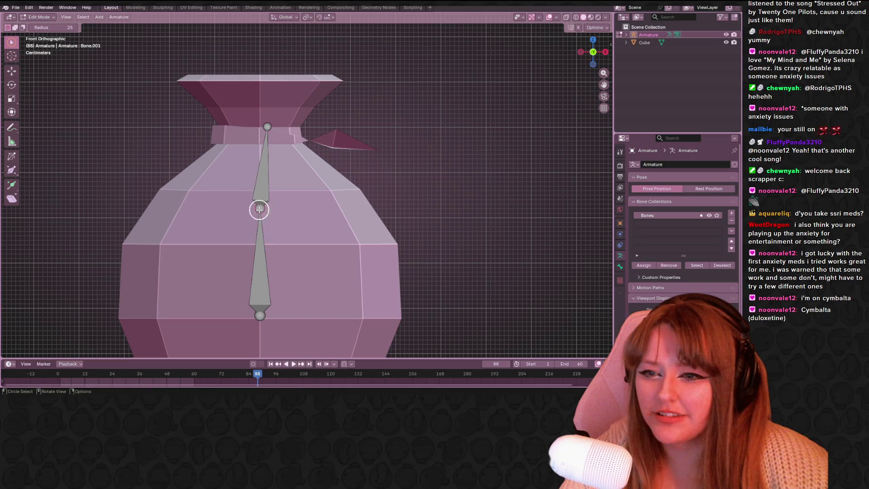
{"action": "key", "text": "g"}
{"action": "right_click", "coordinate": [249, 180]}
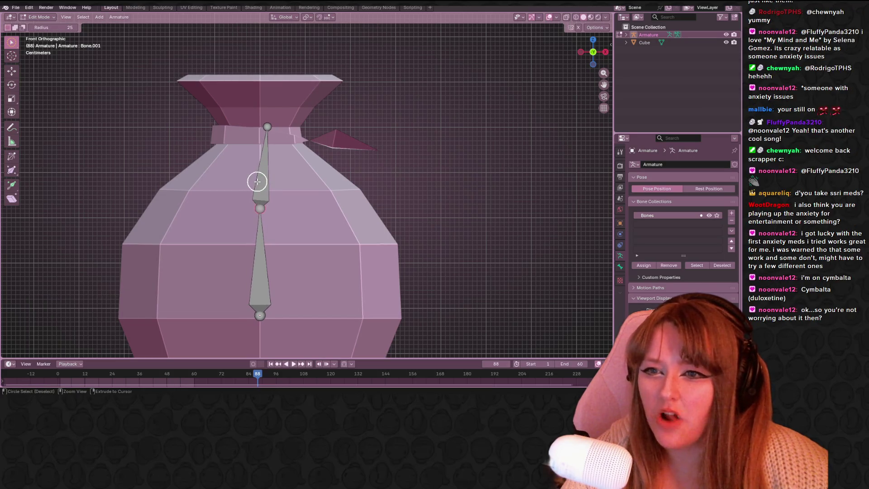
{"action": "key", "text": "g"}
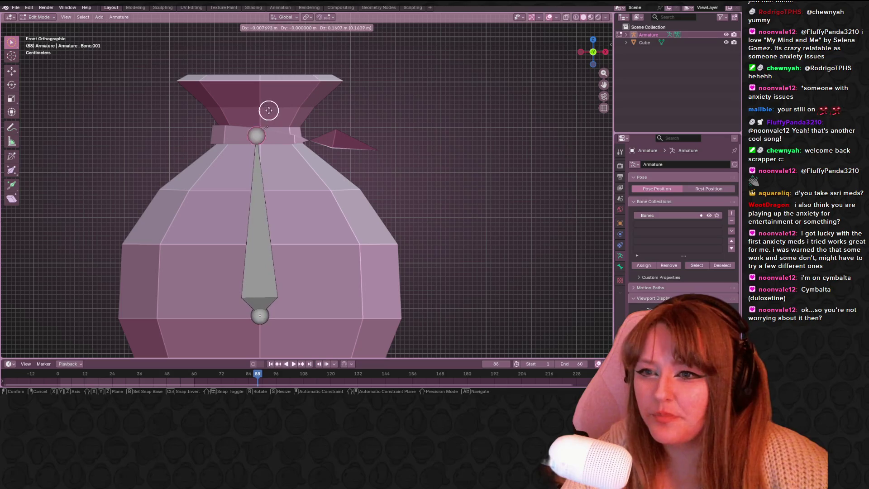
{"action": "left_click", "coordinate": [268, 117]}
Reposition the upper bone's joints so its tip sits inside the flared neck opening
{"action": "key", "text": "g"}
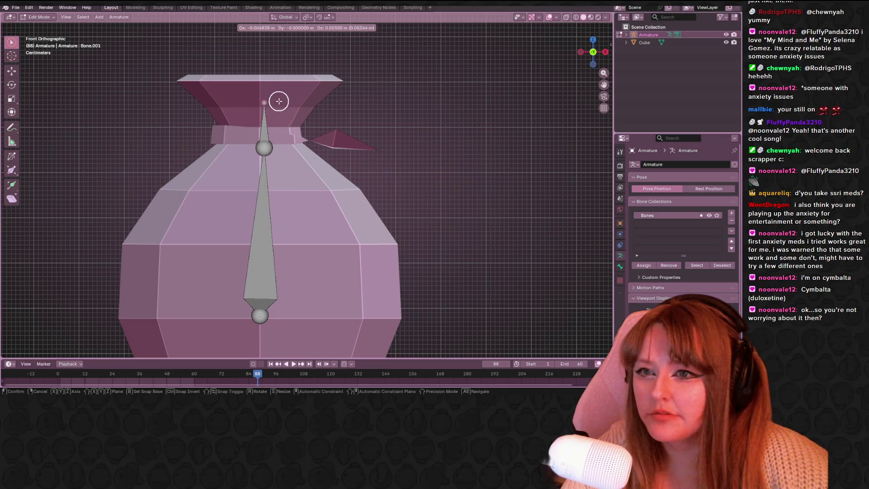
{"action": "left_click", "coordinate": [277, 102]}
{"action": "key", "text": "g"}
{"action": "left_click", "coordinate": [262, 140]}
{"action": "key", "text": "c"}
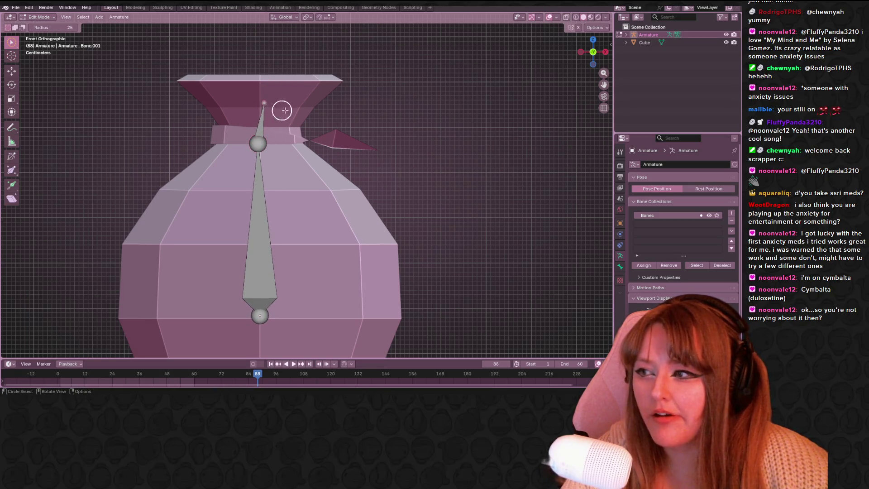
{"action": "key", "text": "g"}
{"action": "left_click", "coordinate": [283, 122]}
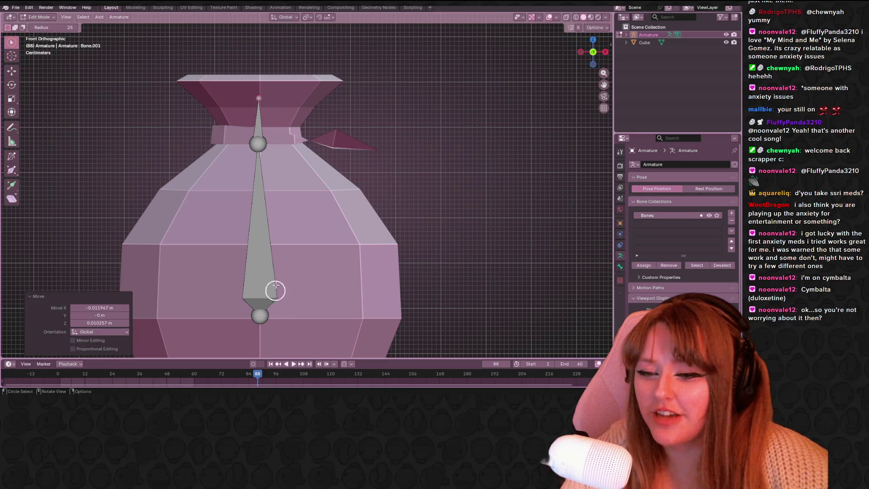
{"action": "left_click", "coordinate": [258, 98]}
{"action": "key", "text": "g"}
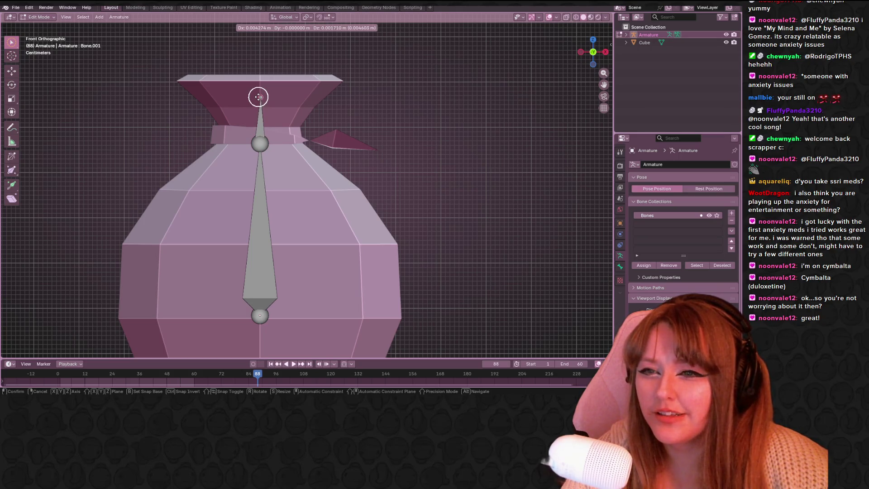
{"action": "left_click", "coordinate": [259, 97]}
{"action": "mouse_move", "coordinate": [258, 95]}
{"action": "middle_mouse_down"}
{"action": "mouse_move", "coordinate": [361, 146]}
{"action": "mouse_move", "coordinate": [268, 101]}
{"action": "mouse_move", "coordinate": [249, 126]}
{"action": "mouse_move", "coordinate": [337, 136]}
{"action": "middle_mouse_up"}
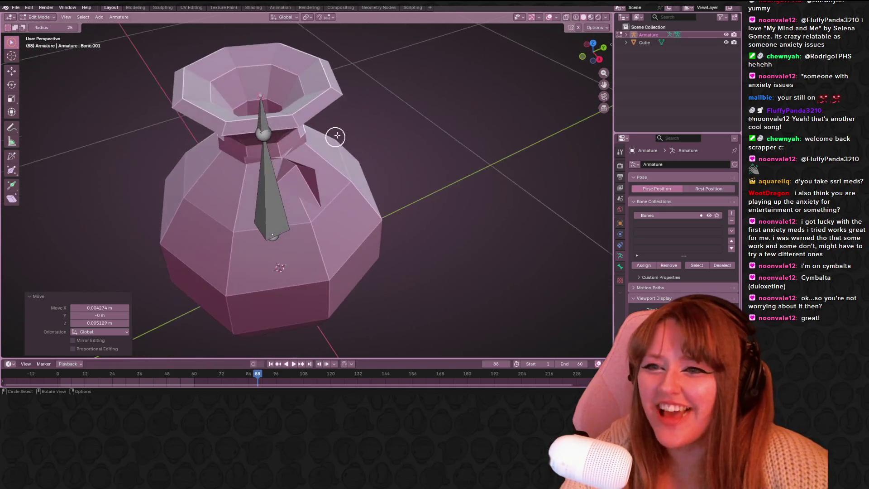
From the side view, lower the upper bone's tail into the neck and place its tip at the sack's top
{"action": "left_click", "coordinate": [593, 44]}
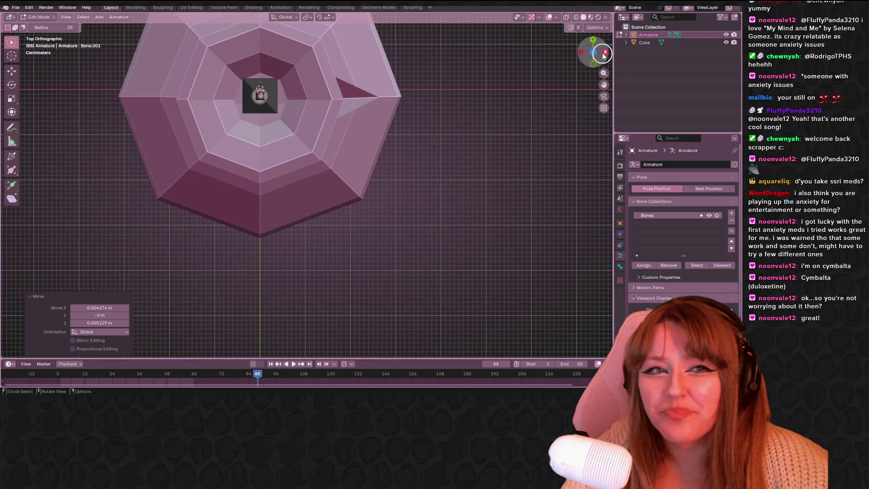
{"action": "left_click", "coordinate": [604, 55]}
{"action": "scroll", "coordinate": [315, 70], "scroll_direction": "down", "scroll_amount": 1}
{"action": "scroll", "coordinate": [267, 74], "scroll_direction": "down", "scroll_amount": 1}
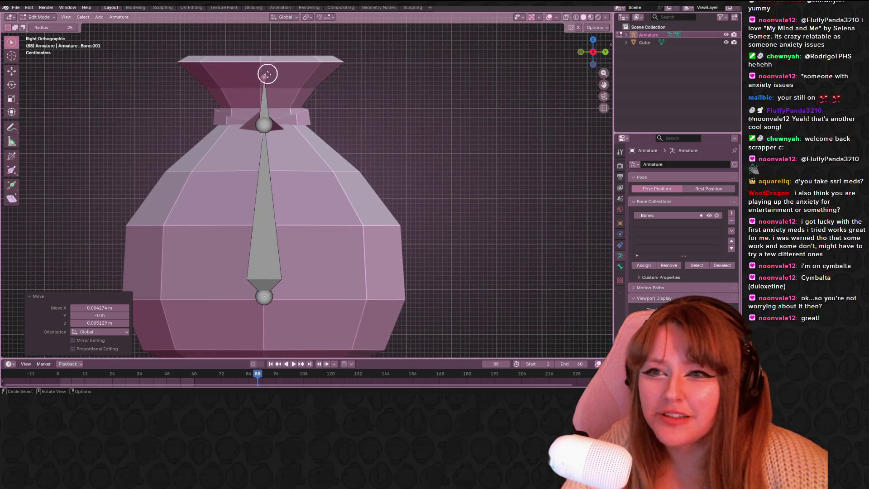
{"action": "left_click_drag", "start_coordinate": [268, 74], "coordinate": [264, 90]}
{"action": "key", "text": "g"}
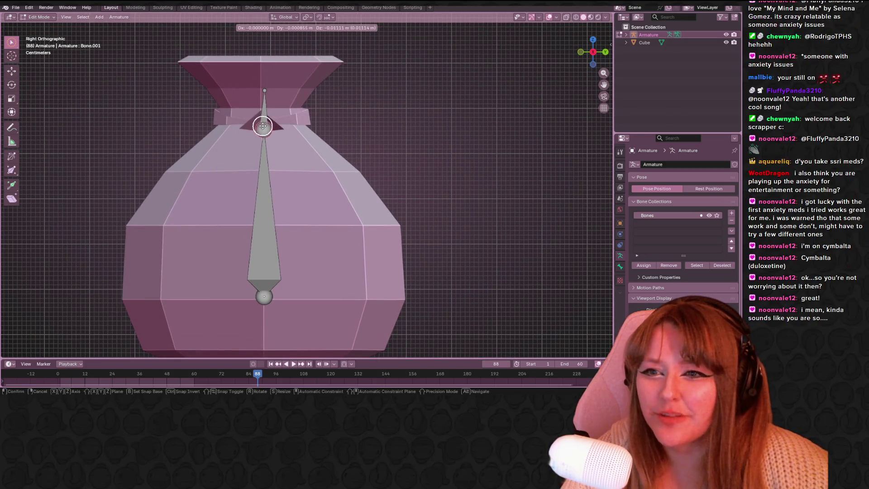
{"action": "left_click", "coordinate": [263, 127]}
{"action": "key", "text": "g"}
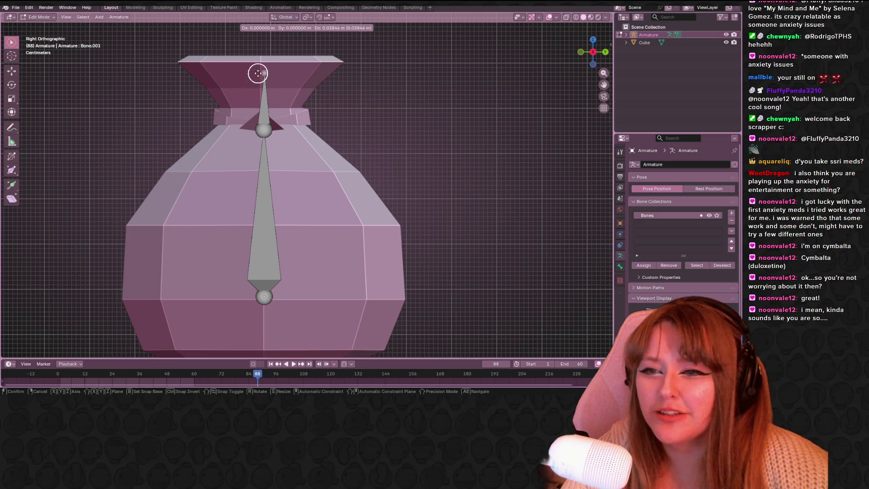
{"action": "left_click", "coordinate": [259, 73]}
Fine-tune the neck joint and upper tip, then check and adjust the neck joint from the back view
{"action": "left_click", "coordinate": [264, 125]}
{"action": "key", "text": "g"}
{"action": "left_click", "coordinate": [268, 122]}
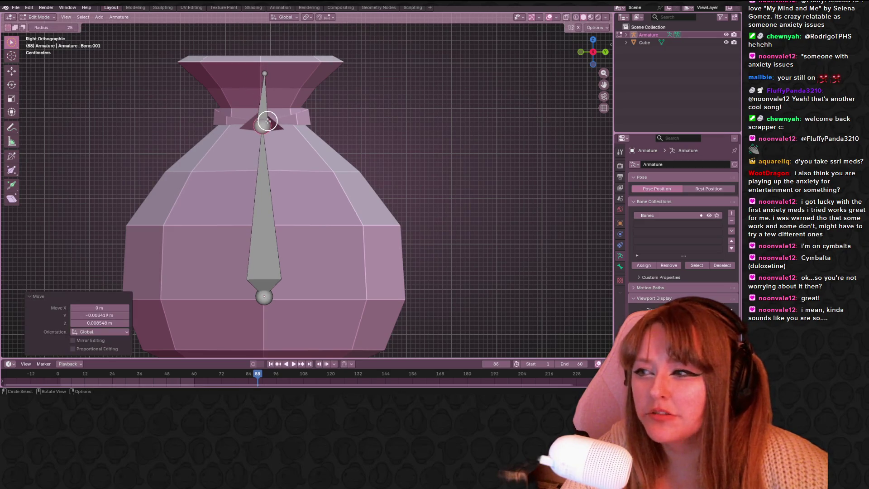
{"action": "left_click", "coordinate": [263, 73]}
{"action": "key", "text": "g"}
{"action": "left_click", "coordinate": [259, 70]}
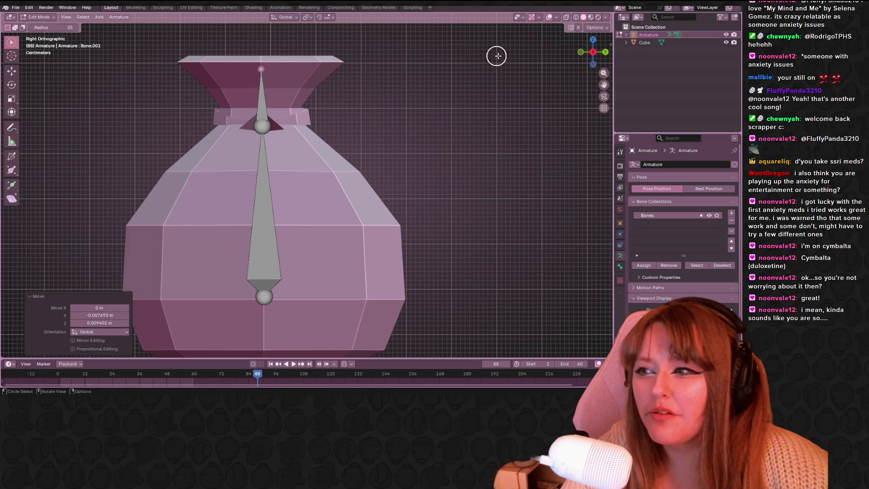
{"action": "left_click", "coordinate": [603, 51]}
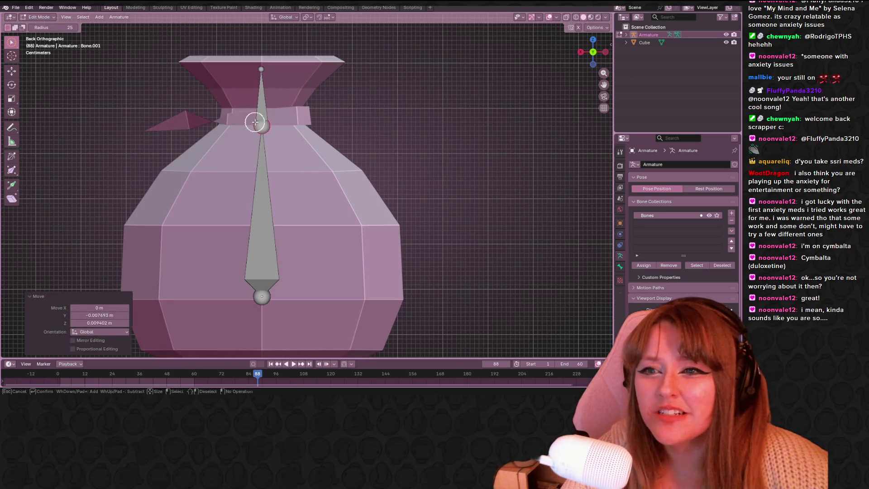
{"action": "left_click", "coordinate": [255, 122]}
{"action": "key", "text": "g"}
{"action": "left_click", "coordinate": [260, 119]}
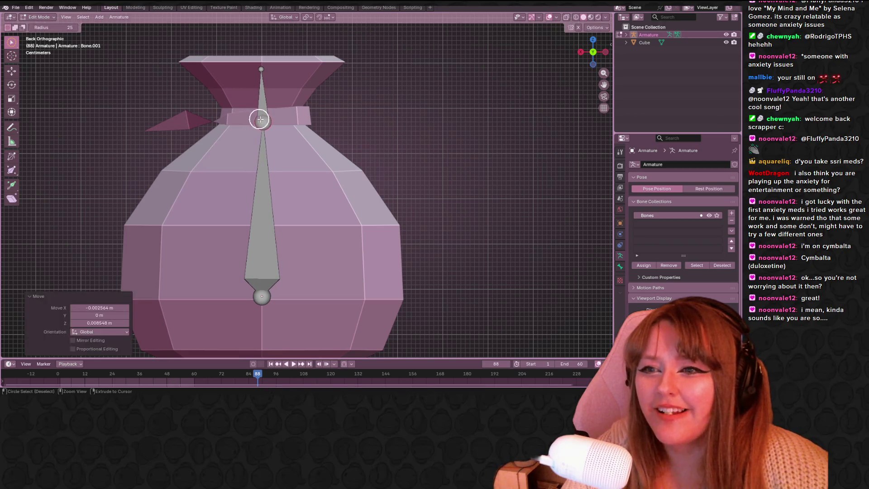
{"action": "scroll", "coordinate": [313, 121], "scroll_direction": "down", "scroll_amount": 1}
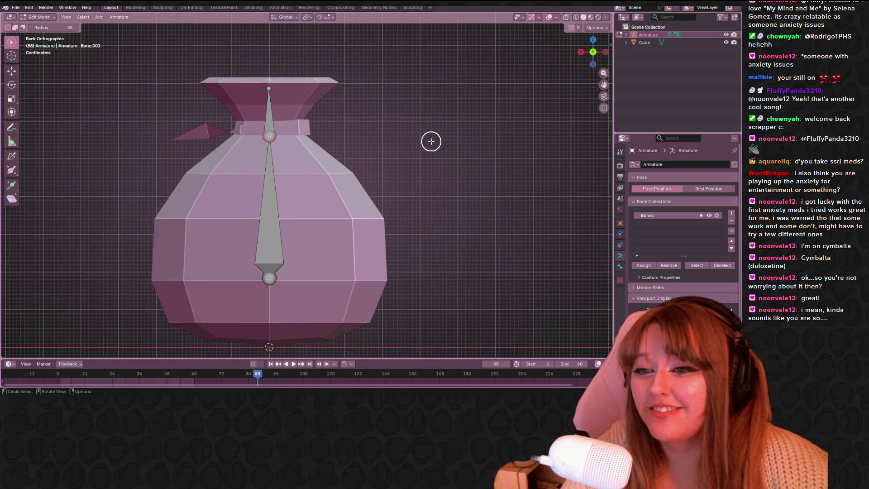
Move the lower bone's tail to the sack's bottom and pull the middle and top joints down along its centre
{"action": "left_click", "coordinate": [336, 150]}
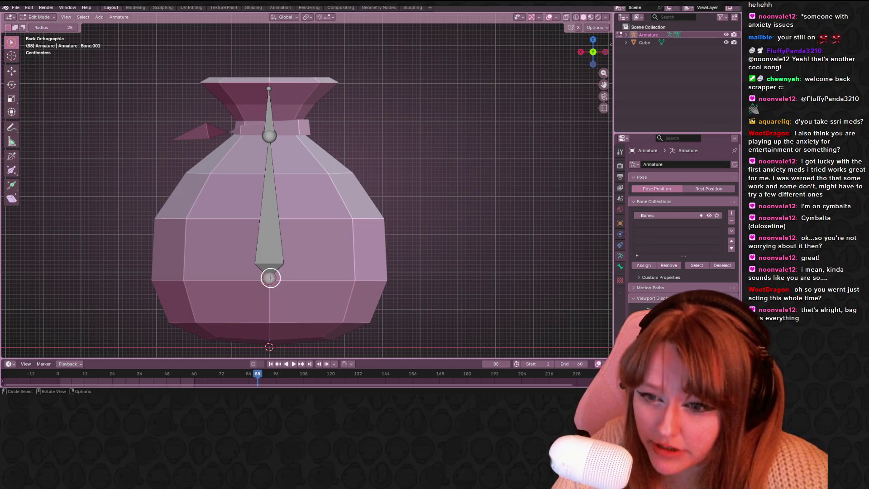
{"action": "key", "text": "g"}
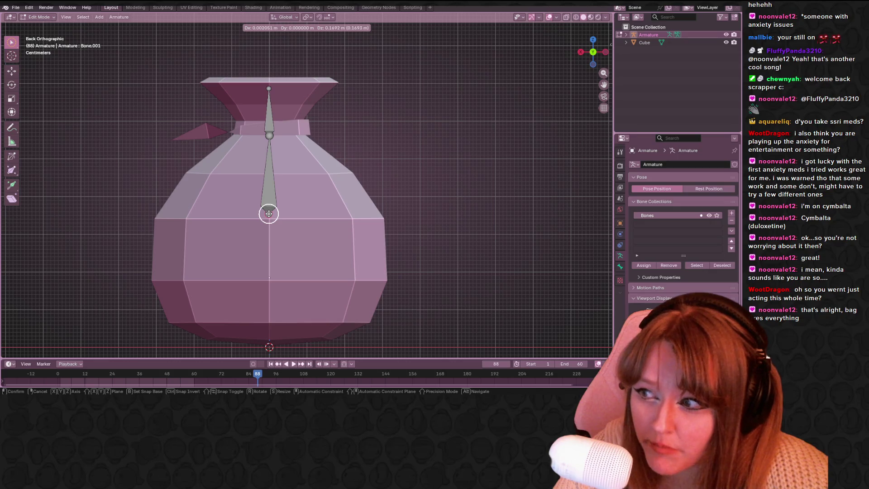
{"action": "left_click", "coordinate": [270, 332]}
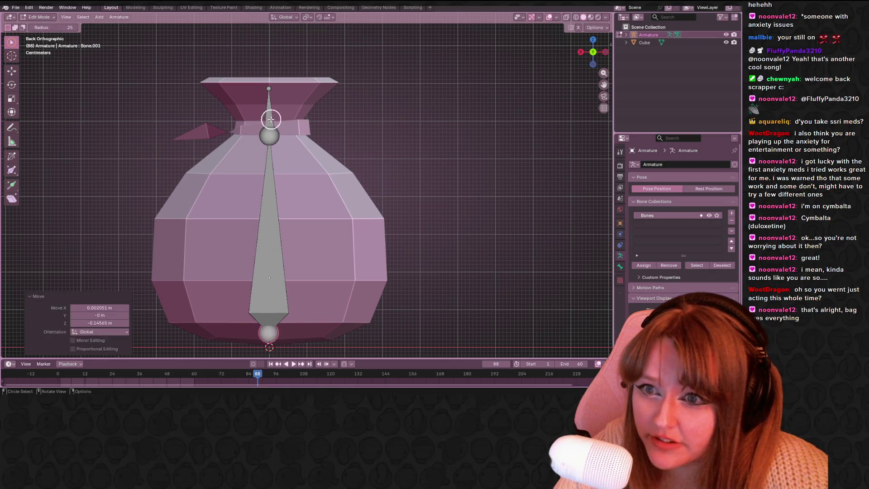
{"action": "left_click", "coordinate": [269, 135]}
{"action": "key", "text": "g"}
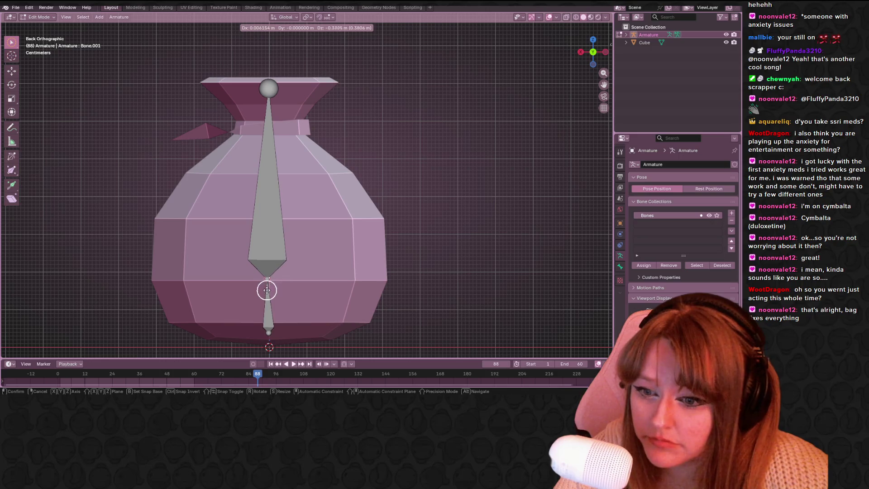
{"action": "left_click", "coordinate": [268, 291]}
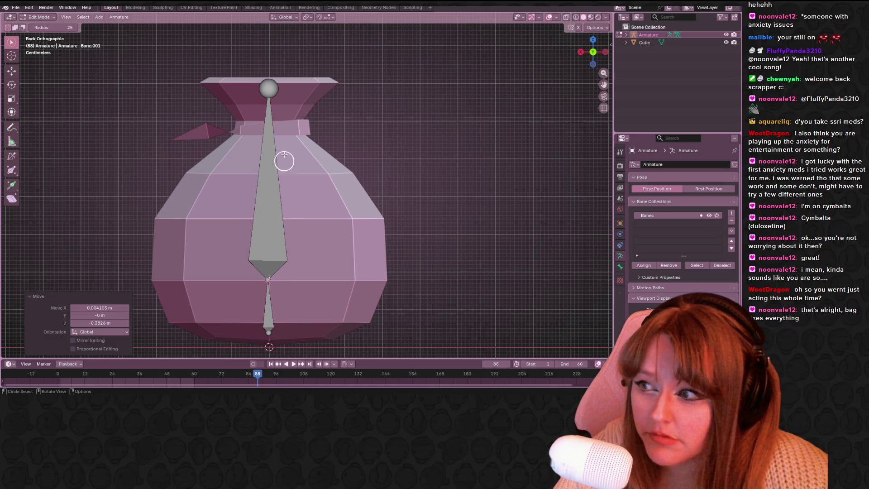
{"action": "left_click", "coordinate": [265, 80]}
{"action": "middle_click_drag", "start_coordinate": [305, 132], "coordinate": [251, 54], "text": "shift"}
{"action": "key", "text": "g"}
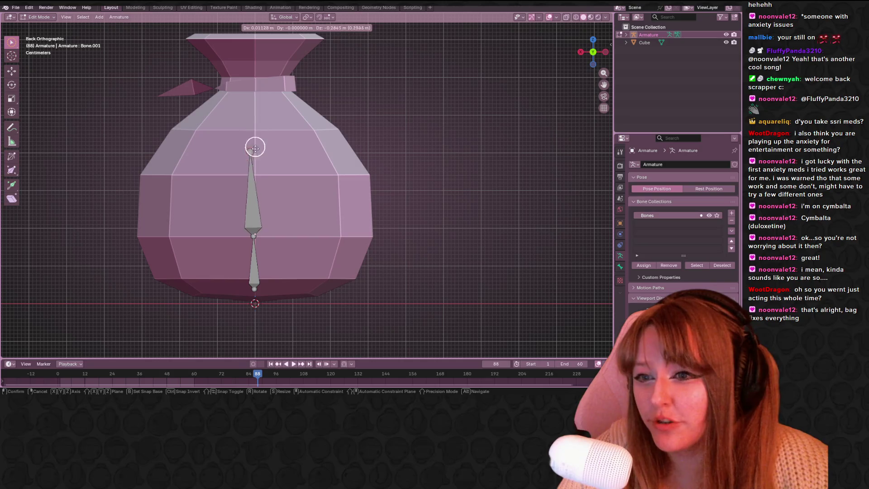
{"action": "left_click", "coordinate": [260, 170]}
{"action": "middle_click_drag", "start_coordinate": [260, 189], "coordinate": [259, 206], "text": "shift"}
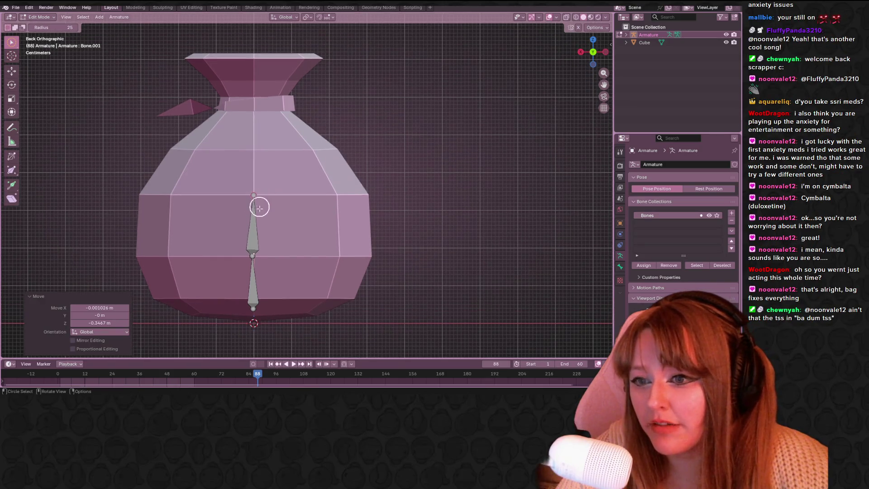
Extrude three more bones up the centre, reaching the neck and the sack's top
{"action": "key", "text": "e"}
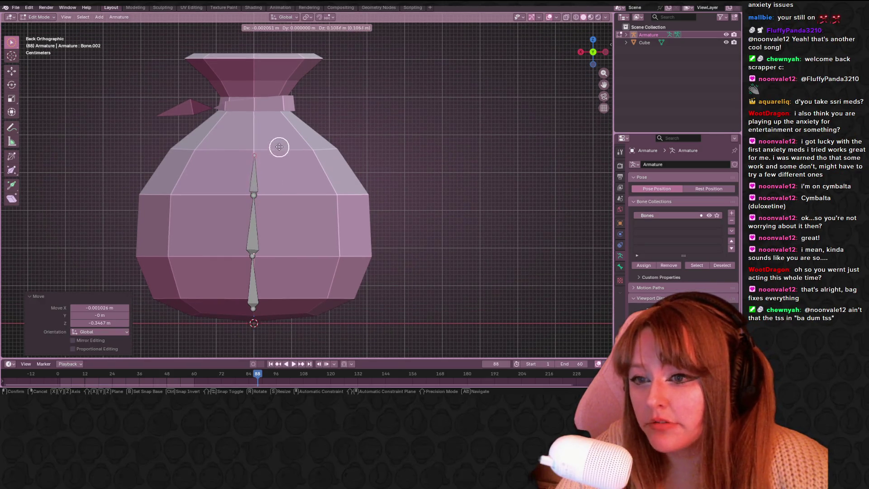
{"action": "left_click", "coordinate": [279, 142]}
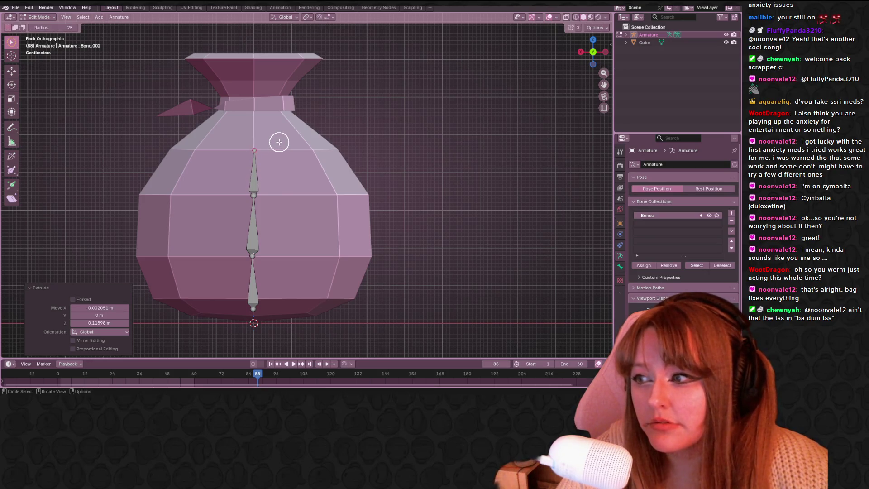
{"action": "middle_click_drag", "start_coordinate": [360, 115], "coordinate": [359, 170], "text": "shift"}
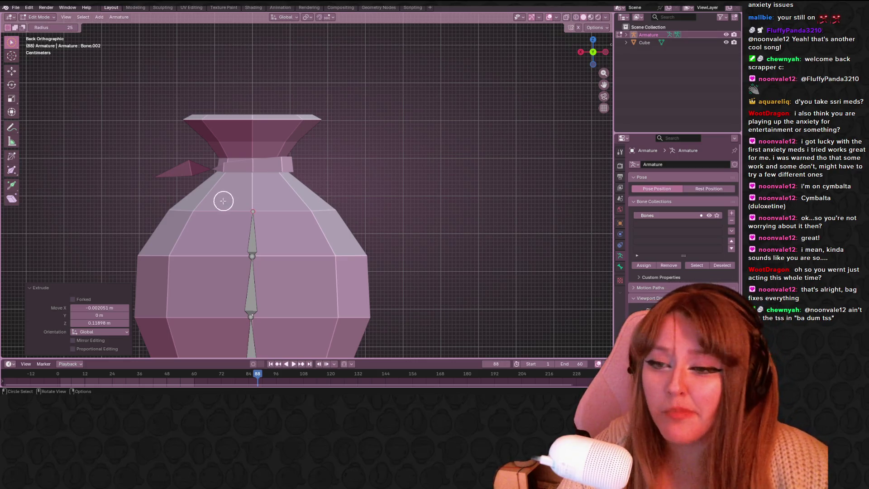
{"action": "key", "text": "e"}
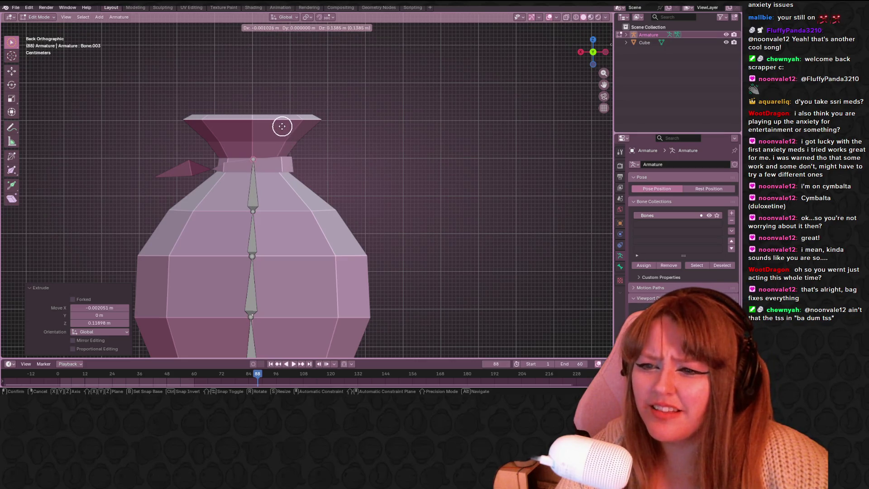
{"action": "left_click", "coordinate": [281, 121]}
{"action": "key", "text": "e"}
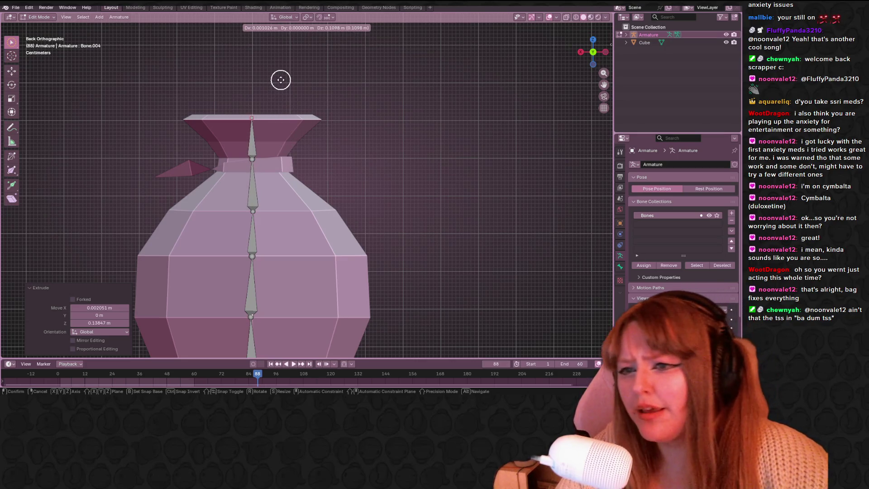
{"action": "left_click", "coordinate": [280, 79]}
{"action": "mouse_move", "coordinate": [273, 118]}
{"action": "middle_mouse_down"}
{"action": "mouse_move", "coordinate": [248, 160]}
{"action": "mouse_move", "coordinate": [272, 164]}
{"action": "middle_mouse_up"}
{"action": "key", "text": "c"}
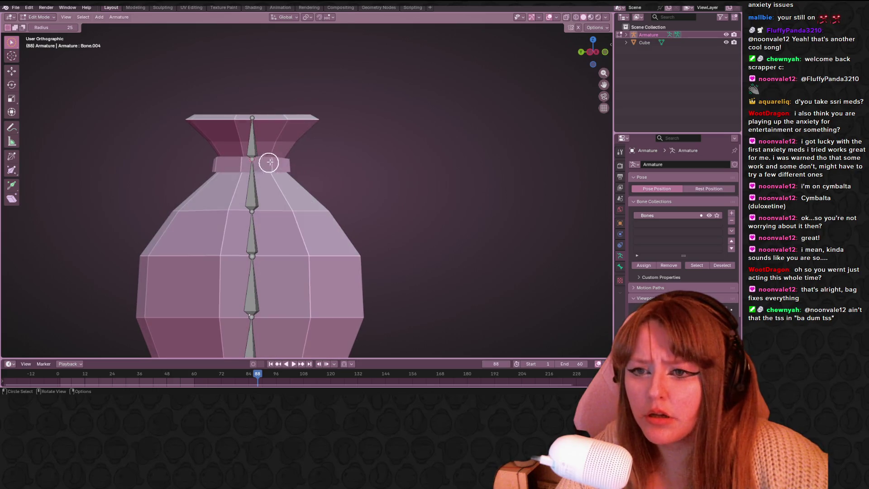
{"action": "left_click", "coordinate": [592, 51]}
{"action": "key", "text": "e"}
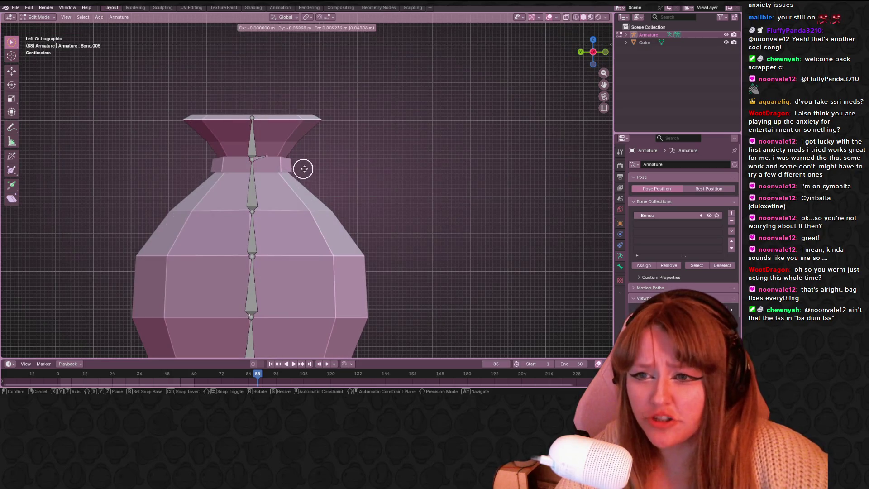
Extrude two bones from the neck joint in the side view
{"action": "left_click", "coordinate": [341, 137]}
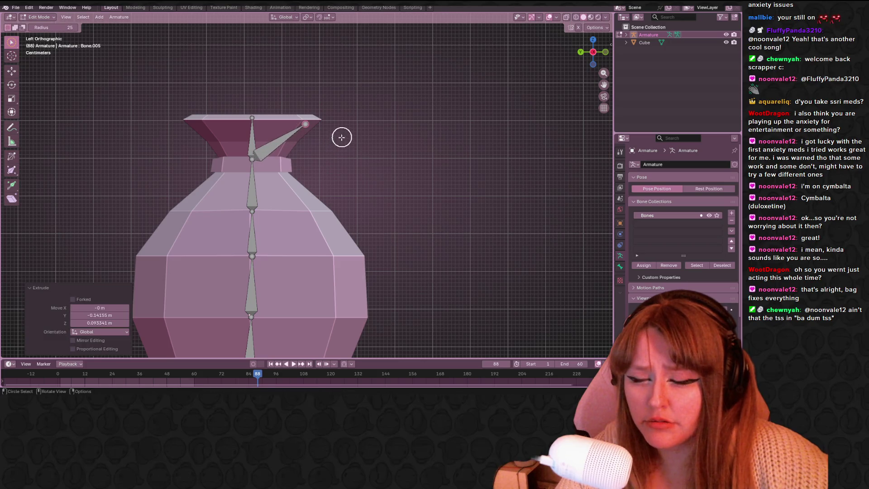
{"action": "left_click", "coordinate": [253, 159]}
{"action": "key", "text": "e"}
{"action": "left_click", "coordinate": [202, 126]}
{"action": "key", "text": "c"}
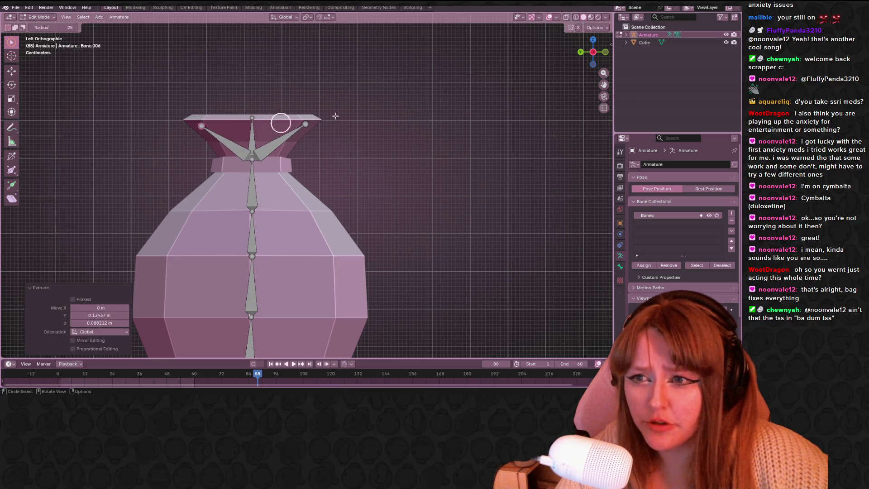
{"action": "left_click", "coordinate": [603, 54]}
From the front view, extrude flared bones from the top joint to the right and left neck rims
{"action": "key", "text": "Escape"}
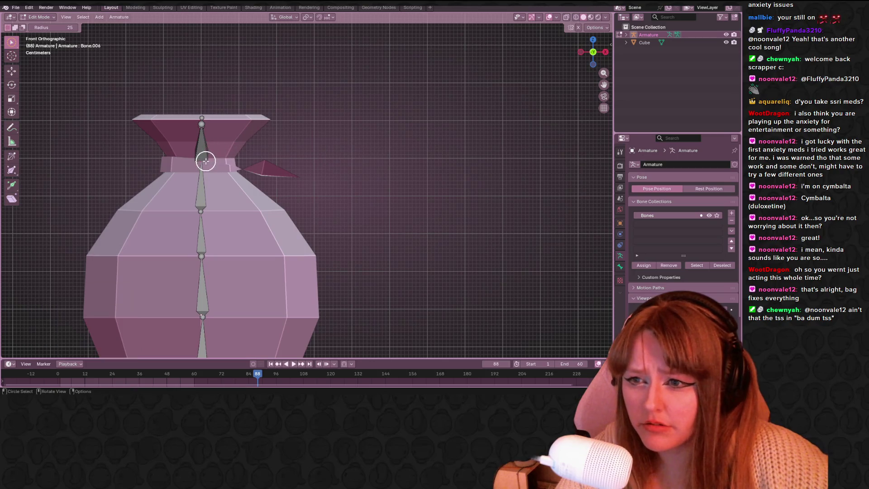
{"action": "key", "text": "e"}
{"action": "left_click", "coordinate": [266, 120]}
{"action": "key", "text": "c"}
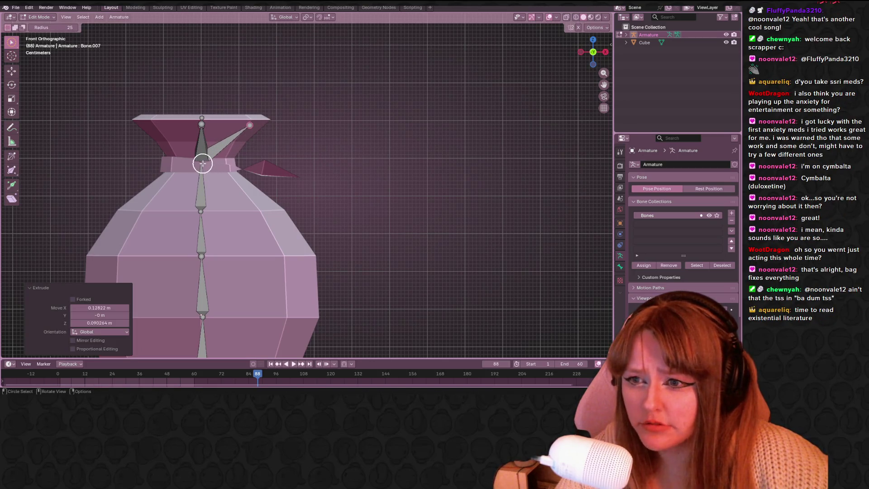
{"action": "key", "text": "Escape"}
{"action": "key", "text": "e"}
{"action": "left_click", "coordinate": [156, 130]}
{"action": "key", "text": "c"}
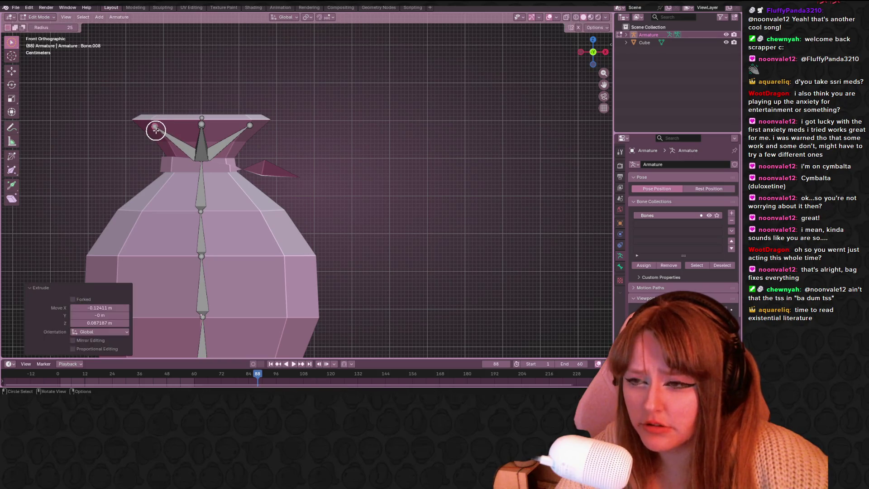
{"action": "scroll", "coordinate": [338, 122], "scroll_direction": "down", "scroll_amount": 2}
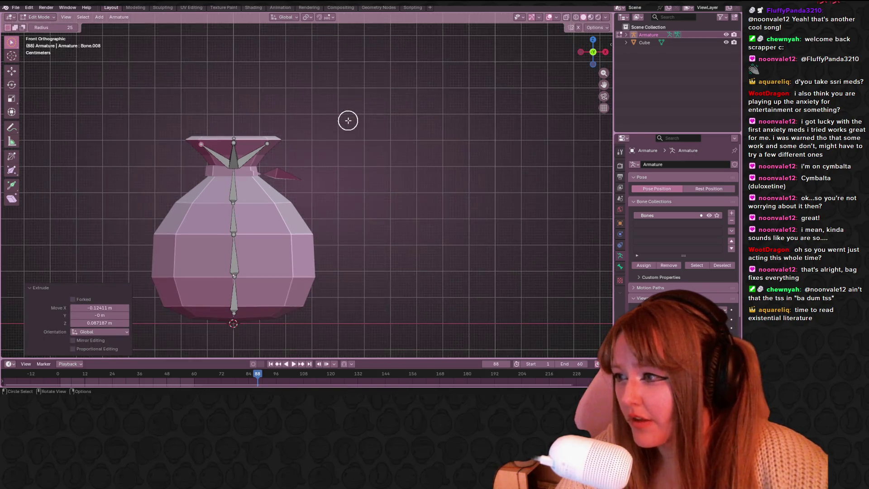
{"action": "scroll", "coordinate": [349, 121], "scroll_direction": "up", "scroll_amount": 1}
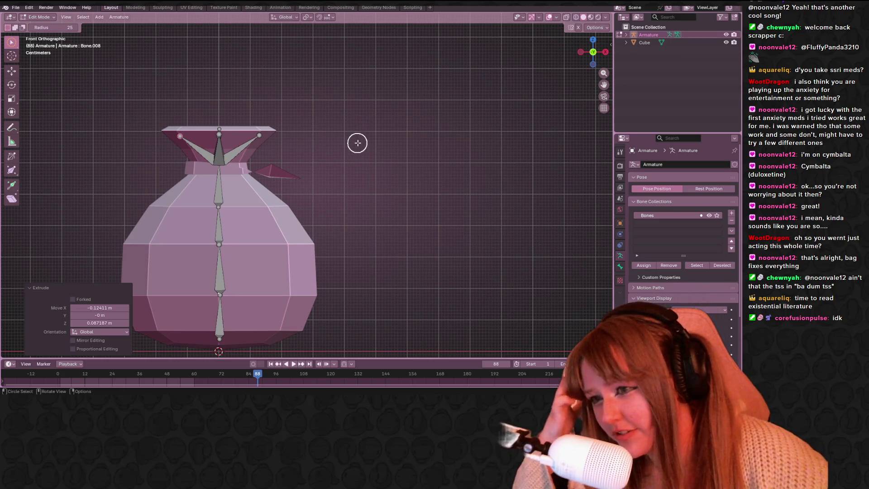
{"action": "mouse_move", "coordinate": [359, 124]}
{"action": "middle_mouse_down"}
{"action": "mouse_move", "coordinate": [324, 199]}
{"action": "mouse_move", "coordinate": [374, 165]}
{"action": "middle_mouse_up"}
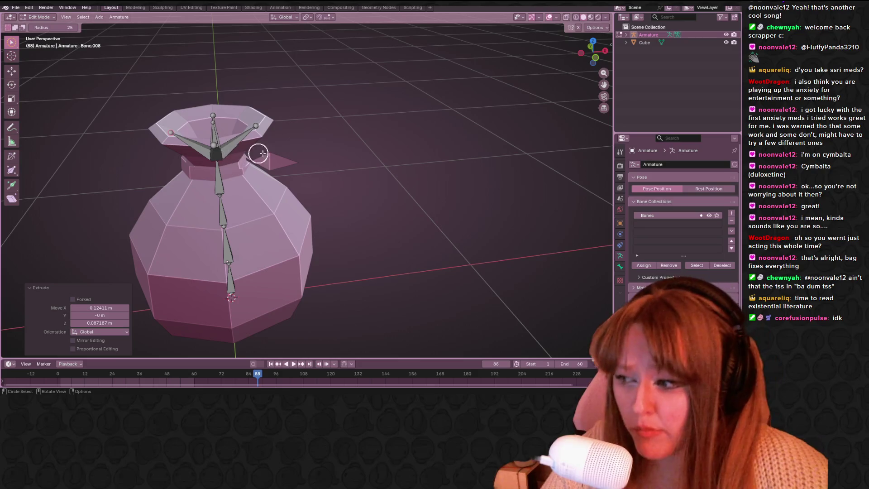
{"action": "left_click", "coordinate": [600, 53]}
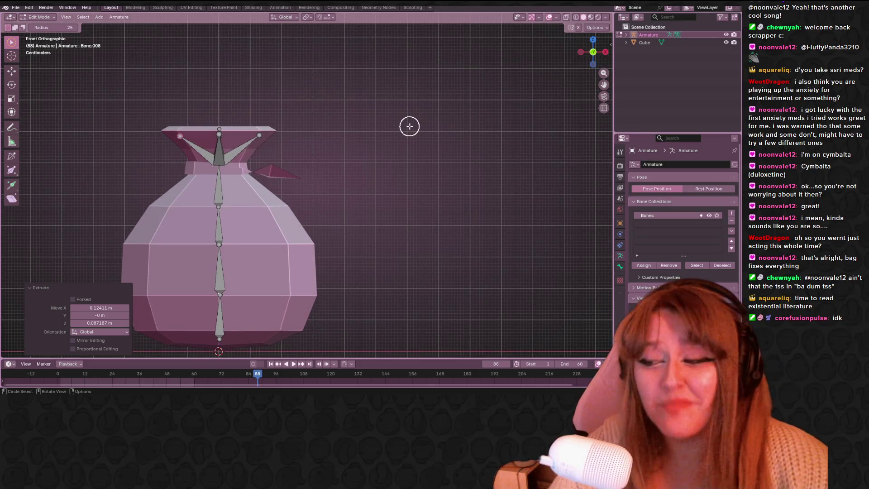
{"action": "left_click", "coordinate": [247, 149]}
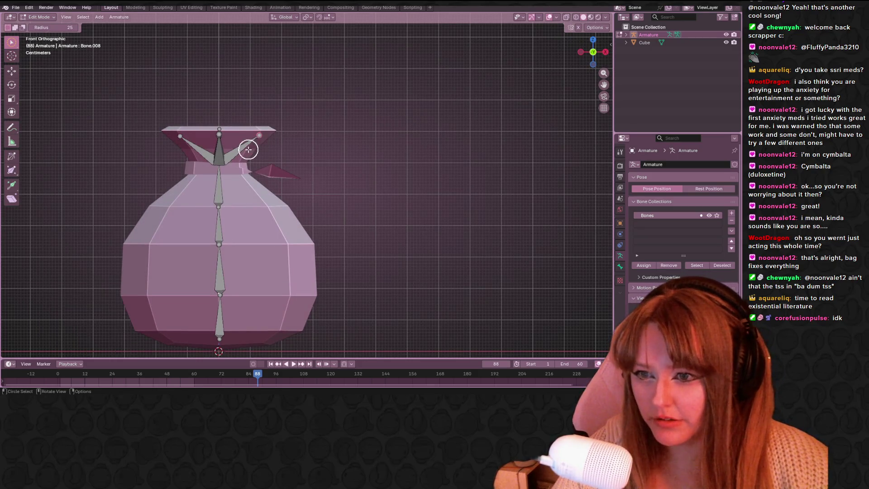
{"action": "left_click", "coordinate": [226, 158]}
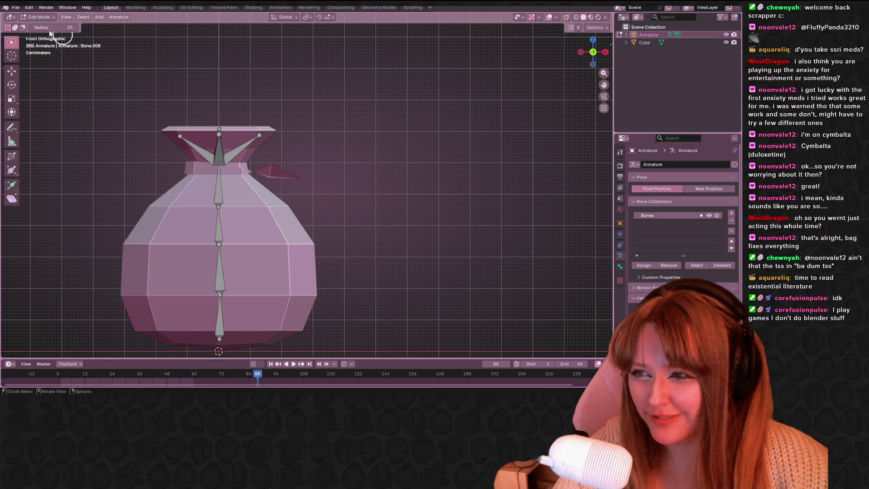
{"action": "left_click_drag", "start_coordinate": [12, 41], "coordinate": [41, 59]}
{"action": "scroll", "coordinate": [175, 128], "scroll_direction": "up", "scroll_amount": 2}
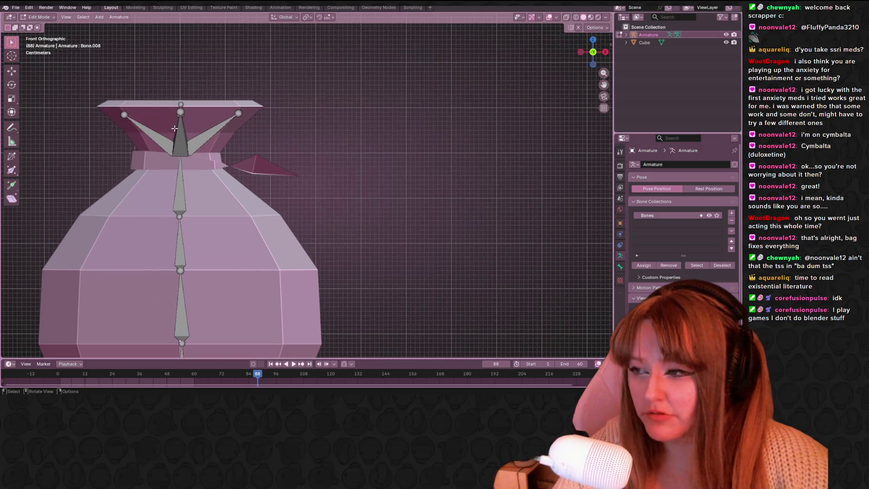
{"action": "scroll", "coordinate": [174, 128], "scroll_direction": "up", "scroll_amount": 2}
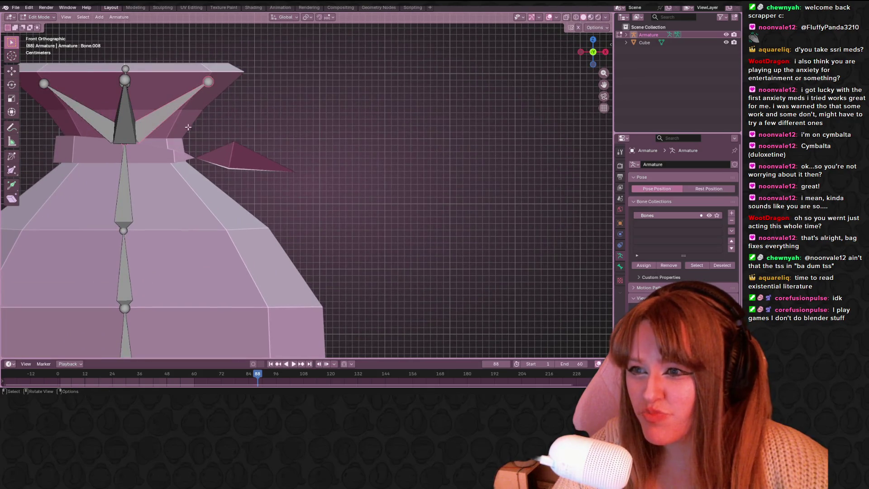
Duplicate a neck bone with Shift+D, rotate and move it along the tie flap, then return to Object Mode
{"action": "middle_click_drag", "start_coordinate": [188, 127], "coordinate": [237, 93], "text": "shift"}
{"action": "key", "text": "shift+d"}
{"action": "left_click", "coordinate": [287, 124]}
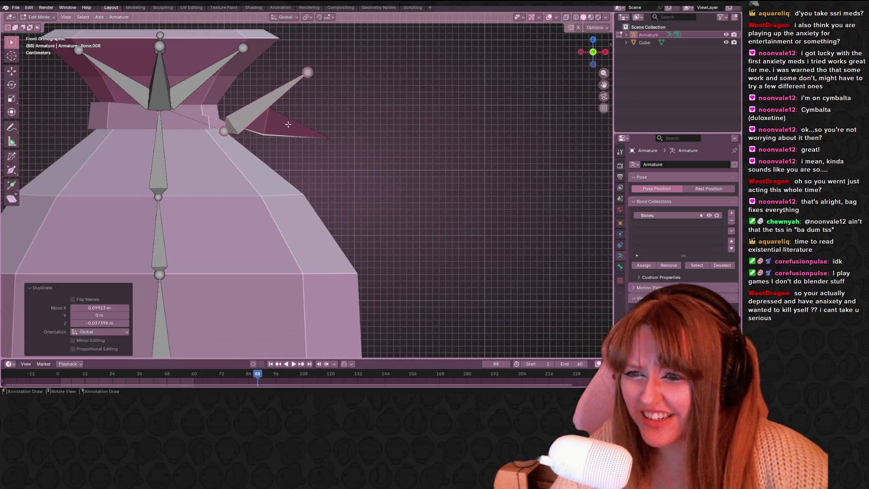
{"action": "key", "text": "r"}
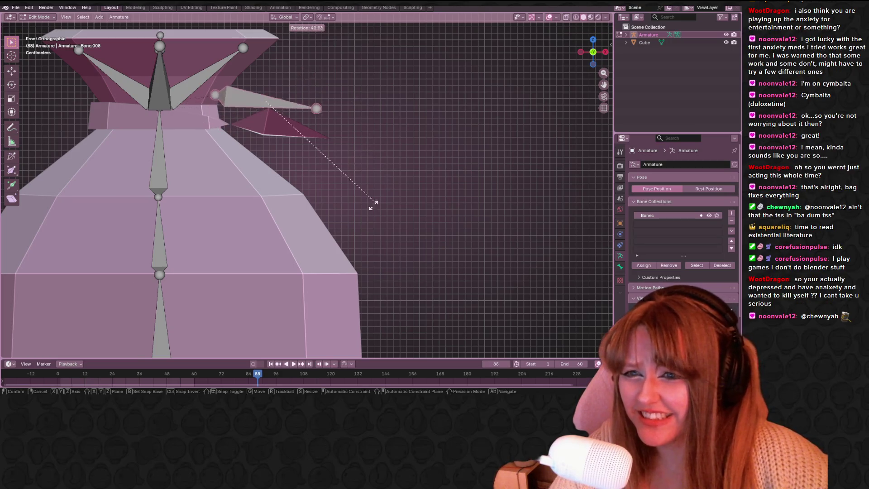
{"action": "left_click", "coordinate": [367, 204]}
{"action": "key", "text": "g"}
{"action": "left_click", "coordinate": [382, 221]}
{"action": "key", "text": "r"}
{"action": "left_click", "coordinate": [391, 191]}
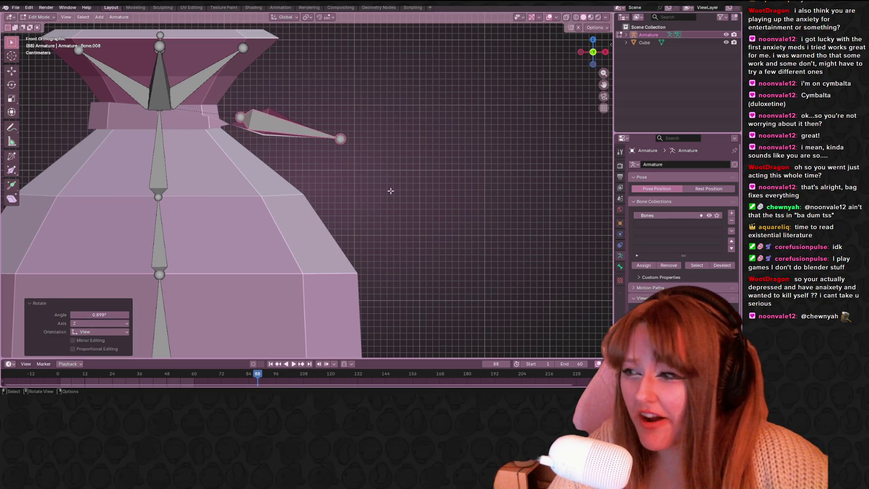
{"action": "key", "text": "Tab"}
{"action": "scroll", "coordinate": [388, 173], "scroll_direction": "down", "scroll_amount": 3}
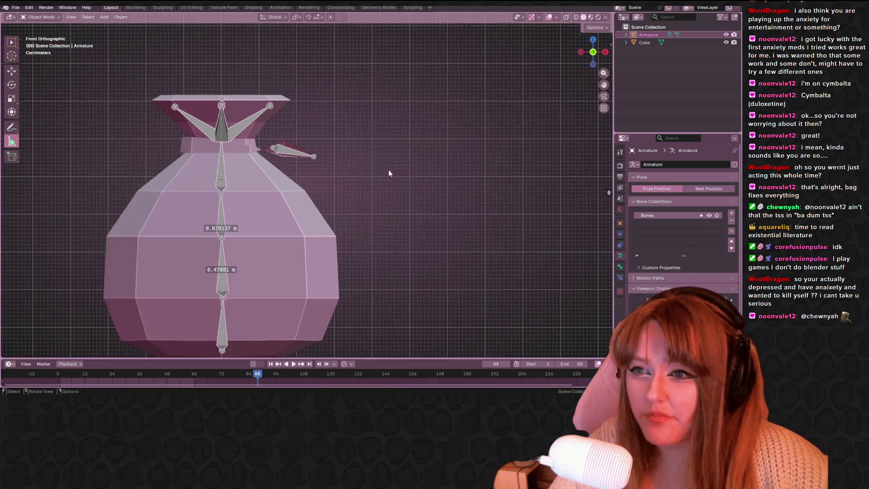
Move the whole armature slightly upward inside the sack from the front view
{"action": "mouse_move", "coordinate": [388, 173]}
{"action": "middle_mouse_down"}
{"action": "mouse_move", "coordinate": [382, 212]}
{"action": "mouse_move", "coordinate": [227, 146]}
{"action": "mouse_move", "coordinate": [317, 187]}
{"action": "mouse_move", "coordinate": [379, 195]}
{"action": "mouse_move", "coordinate": [332, 235]}
{"action": "mouse_move", "coordinate": [450, 179]}
{"action": "mouse_move", "coordinate": [384, 146]}
{"action": "mouse_move", "coordinate": [328, 157]}
{"action": "mouse_move", "coordinate": [485, 200]}
{"action": "mouse_move", "coordinate": [244, 170]}
{"action": "mouse_move", "coordinate": [121, 182]}
{"action": "mouse_move", "coordinate": [379, 237]}
{"action": "mouse_move", "coordinate": [331, 213]}
{"action": "mouse_move", "coordinate": [249, 221]}
{"action": "mouse_move", "coordinate": [249, 243]}
{"action": "middle_mouse_up"}
{"action": "left_click", "coordinate": [595, 52]}
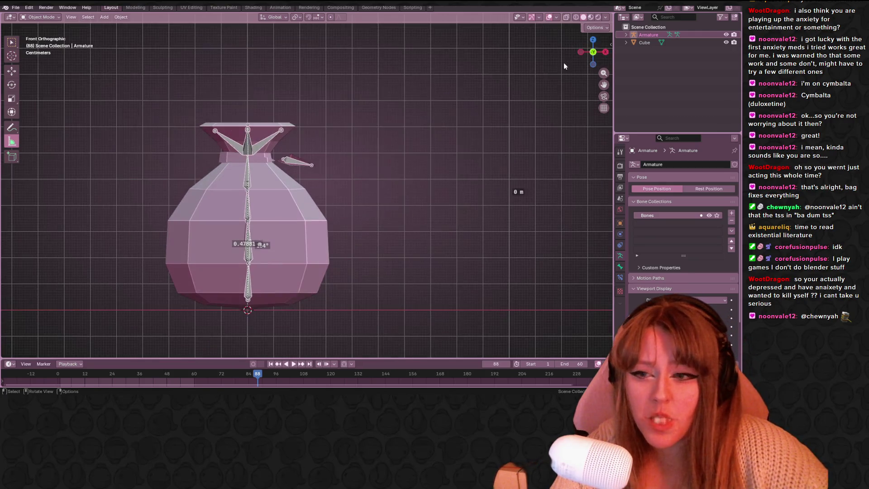
{"action": "key", "text": "g"}
{"action": "left_click", "coordinate": [250, 141]}
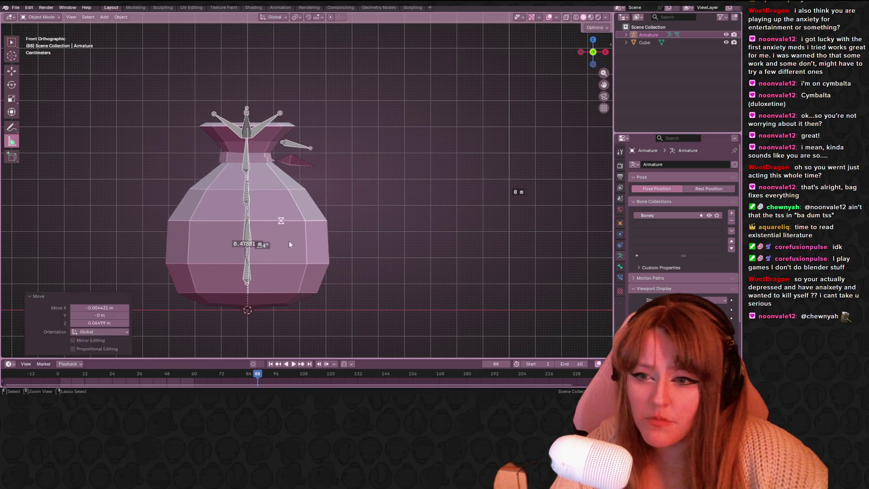
{"action": "left_click", "coordinate": [288, 241]}
{"action": "scroll", "coordinate": [290, 265], "scroll_direction": "up", "scroll_amount": 2}
{"action": "scroll", "coordinate": [278, 188], "scroll_direction": "up", "scroll_amount": 2}
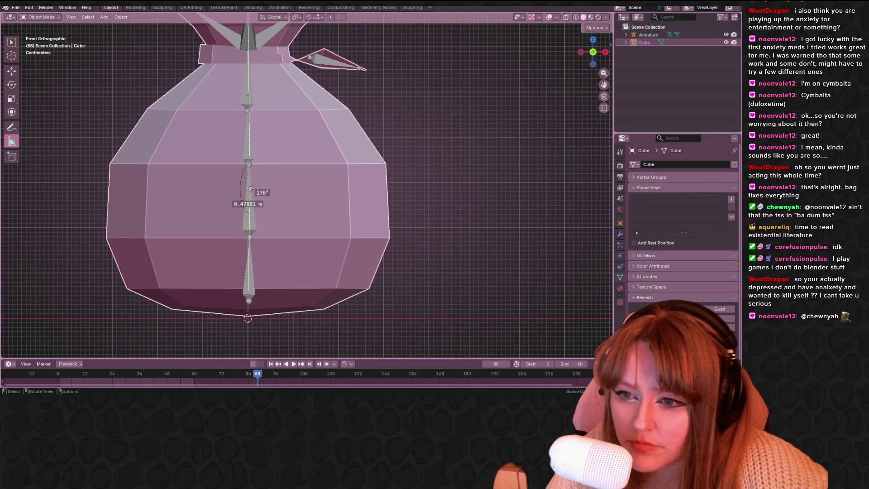
{"action": "left_click", "coordinate": [253, 216]}
Switch the armature to Pose Mode and start rotating a middle body bone as a test
{"action": "left_click", "coordinate": [52, 18]}
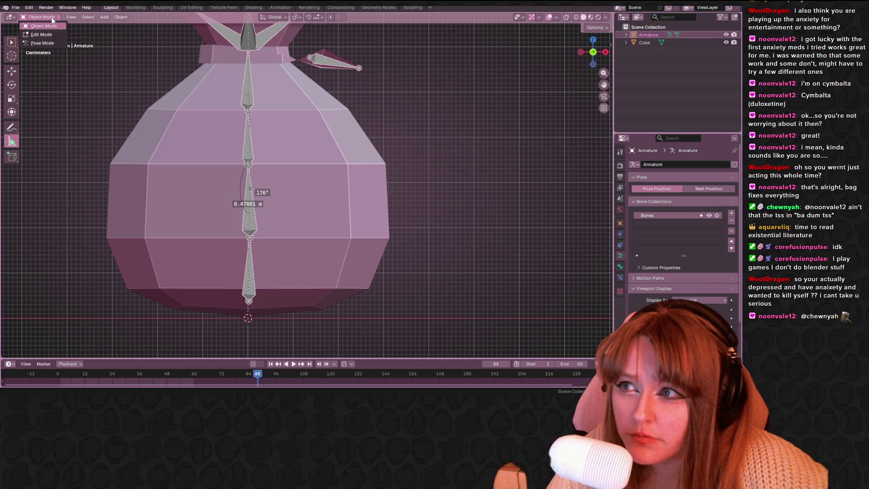
{"action": "left_click", "coordinate": [48, 43]}
{"action": "left_click", "coordinate": [253, 200]}
{"action": "key", "text": "r"}
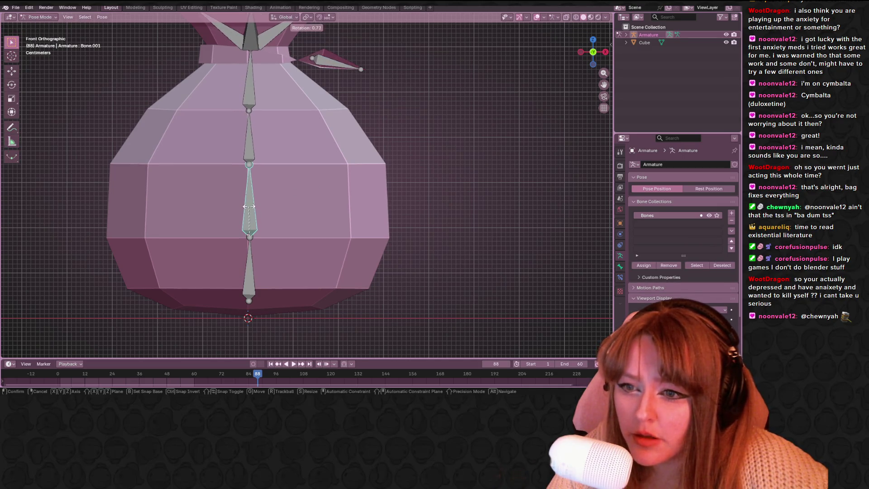
{"action": "left_click", "coordinate": [249, 205]}
{"action": "scroll", "coordinate": [315, 179], "scroll_direction": "up", "scroll_amount": 1}
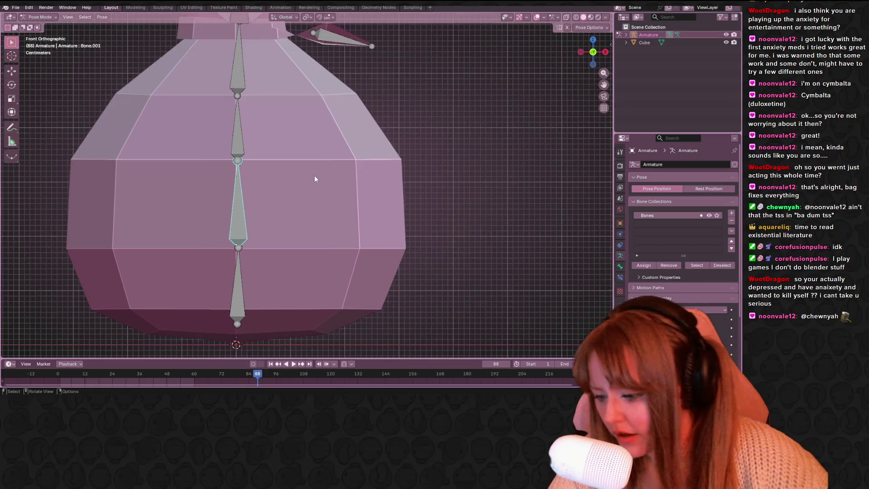
{"action": "scroll", "coordinate": [314, 179], "scroll_direction": "down", "scroll_amount": 2}
{"action": "key", "text": "s"}
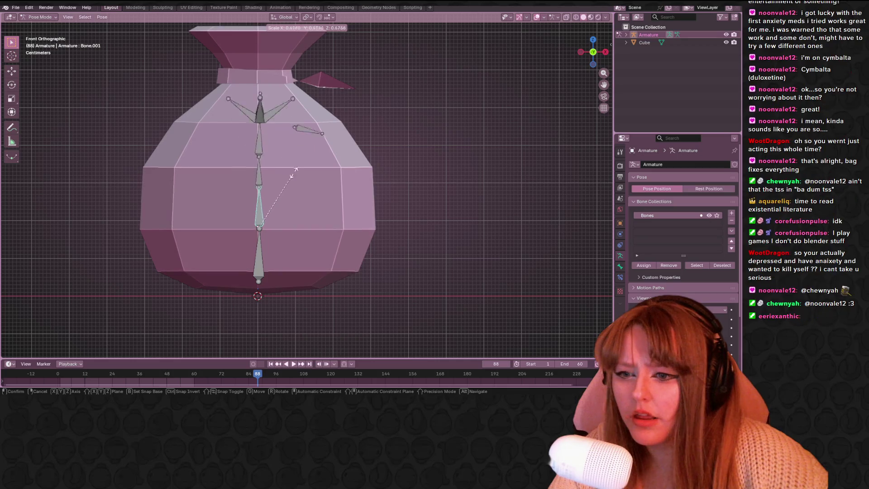
{"action": "left_click", "coordinate": [294, 143]}
{"action": "left_click", "coordinate": [265, 146]}
{"action": "key", "text": "s"}
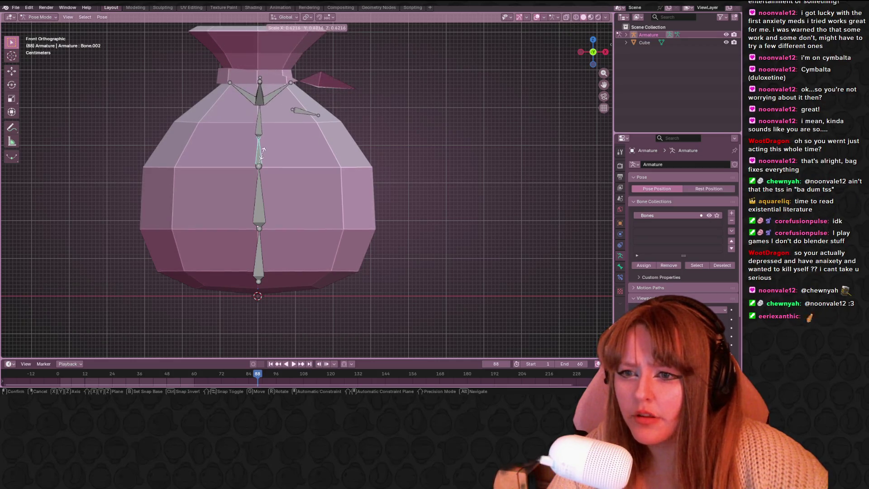
{"action": "left_click", "coordinate": [261, 155]}
{"action": "left_click", "coordinate": [262, 102]}
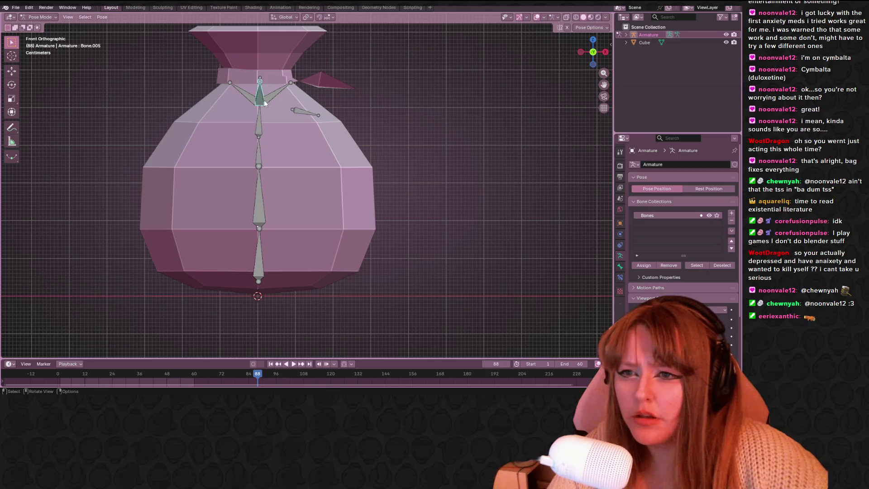
{"action": "key", "text": "s"}
{"action": "left_click", "coordinate": [277, 101]}
{"action": "key", "text": "ctrl+z"}
{"action": "middle_click_drag", "start_coordinate": [276, 100], "coordinate": [357, 108]}
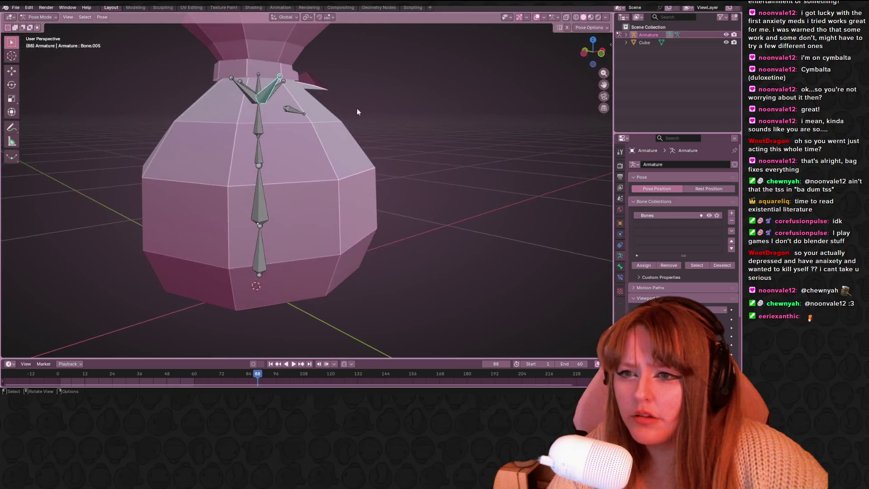
{"action": "left_click", "coordinate": [260, 119]}
{"action": "key", "text": "s"}
{"action": "left_click", "coordinate": [300, 117]}
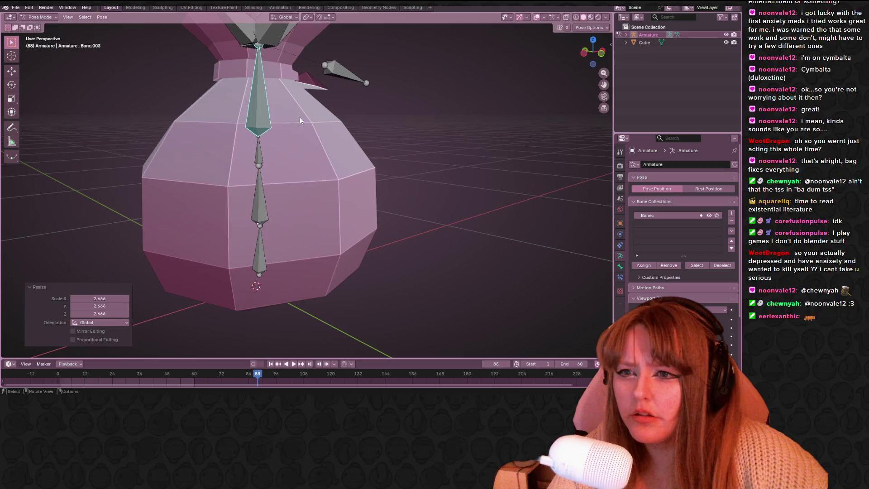
{"action": "key", "text": "s"}
{"action": "key", "text": "Escape"}
{"action": "mouse_move", "coordinate": [357, 114]}
{"action": "middle_mouse_down"}
{"action": "mouse_move", "coordinate": [248, 137]}
{"action": "mouse_move", "coordinate": [326, 147]}
{"action": "middle_mouse_up"}
{"action": "key", "text": "ctrl+z"}
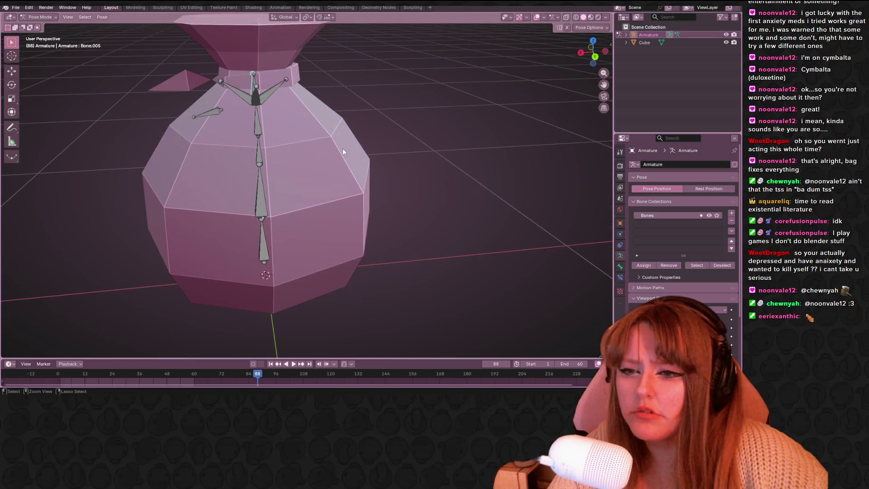
{"action": "key", "text": "ctrl+z"}
{"action": "key", "text": "a"}
{"action": "scroll", "coordinate": [342, 151], "scroll_direction": "down", "scroll_amount": 5}
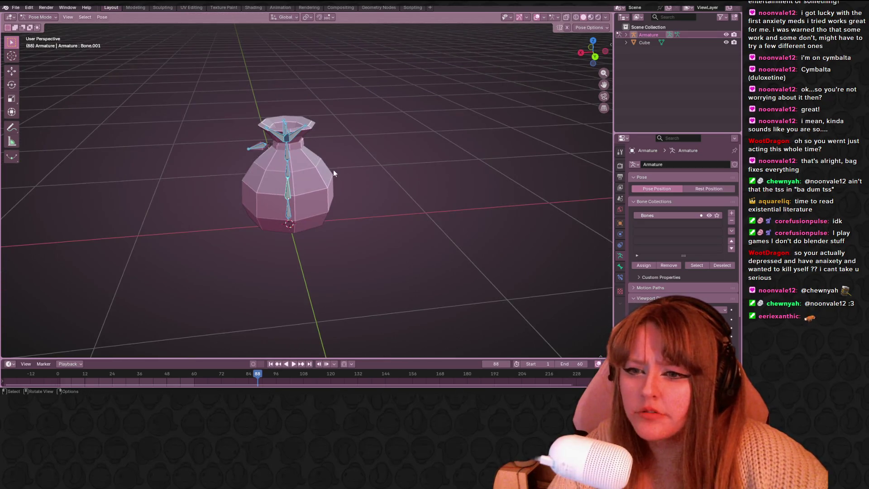
{"action": "mouse_move", "coordinate": [334, 169]}
{"action": "middle_mouse_down"}
{"action": "mouse_move", "coordinate": [409, 139]}
{"action": "mouse_move", "coordinate": [461, 157]}
{"action": "mouse_move", "coordinate": [417, 198]}
{"action": "mouse_move", "coordinate": [348, 161]}
{"action": "mouse_move", "coordinate": [289, 190]}
{"action": "mouse_move", "coordinate": [170, 154]}
{"action": "mouse_move", "coordinate": [202, 171]}
{"action": "mouse_move", "coordinate": [273, 166]}
{"action": "mouse_move", "coordinate": [373, 197]}
{"action": "mouse_move", "coordinate": [514, 177]}
{"action": "mouse_move", "coordinate": [243, 208]}
{"action": "mouse_move", "coordinate": [292, 214]}
{"action": "middle_mouse_up"}
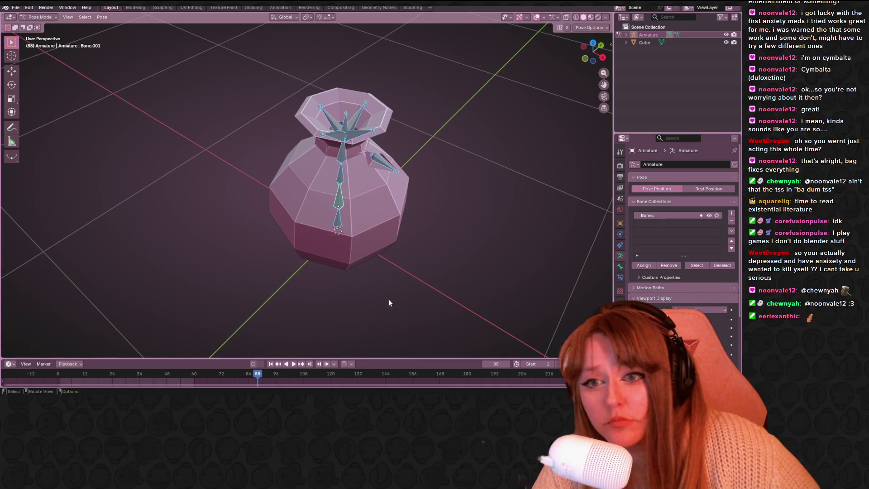
Orbit around the rig, settle on a centred front orthographic view, and return to editing the bones
{"action": "middle_click_drag", "start_coordinate": [389, 300], "coordinate": [418, 262]}
{"action": "middle_click_drag", "start_coordinate": [417, 138], "coordinate": [373, 161]}
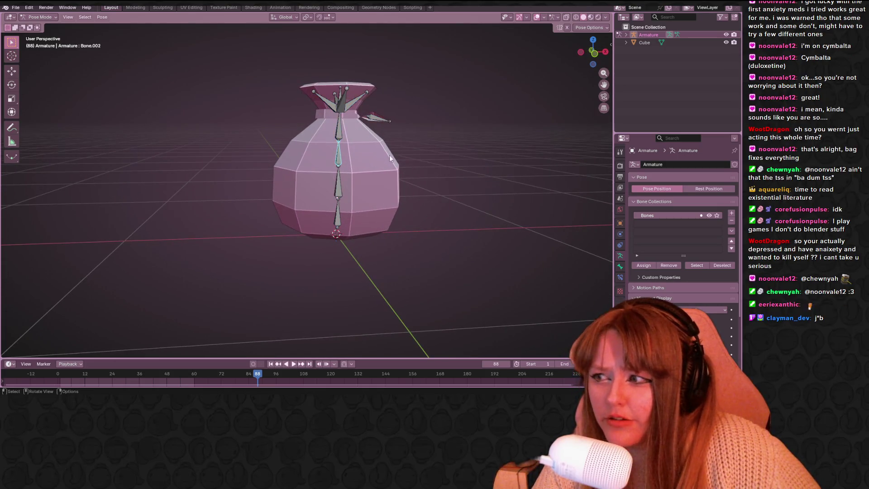
{"action": "left_click", "coordinate": [590, 53]}
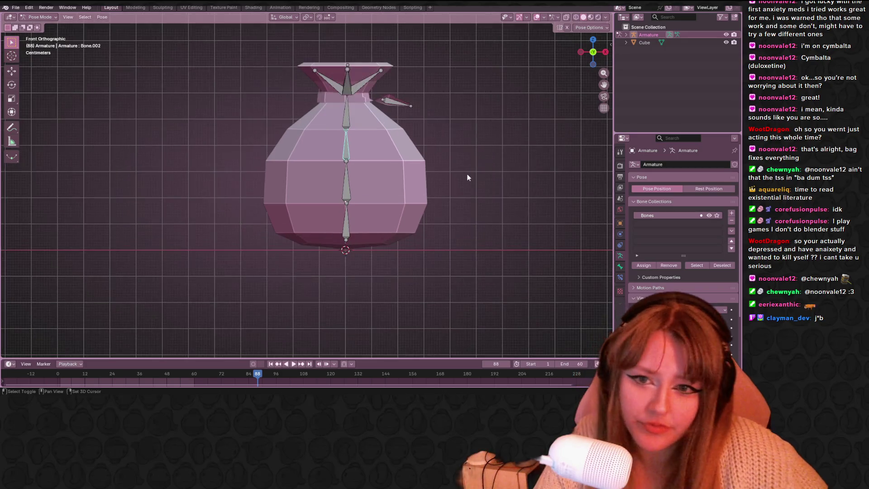
{"action": "mouse_move", "coordinate": [468, 178]}
{"action": "middle_mouse_down", "text": "shift"}
{"action": "mouse_move", "coordinate": [362, 193]}
{"action": "mouse_move", "coordinate": [329, 180]}
{"action": "middle_mouse_up", "text": "shift"}
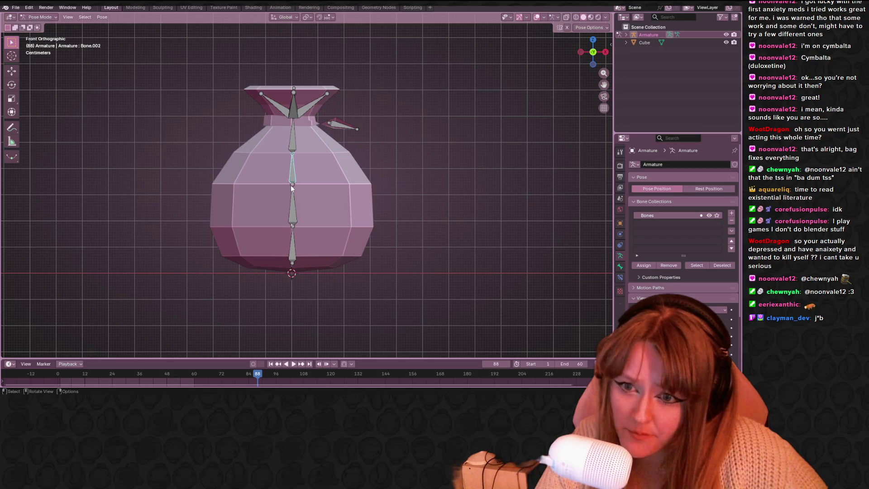
{"action": "key", "text": "Tab"}
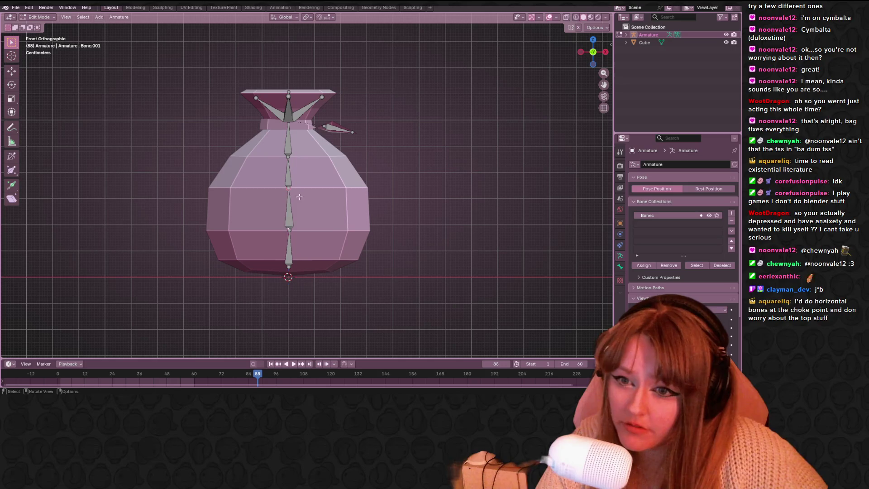
Extrude right and left horizontal bones from the upper spine joint
{"action": "middle_click_drag", "start_coordinate": [299, 196], "coordinate": [288, 207], "text": "shift"}
{"action": "key", "text": "e"}
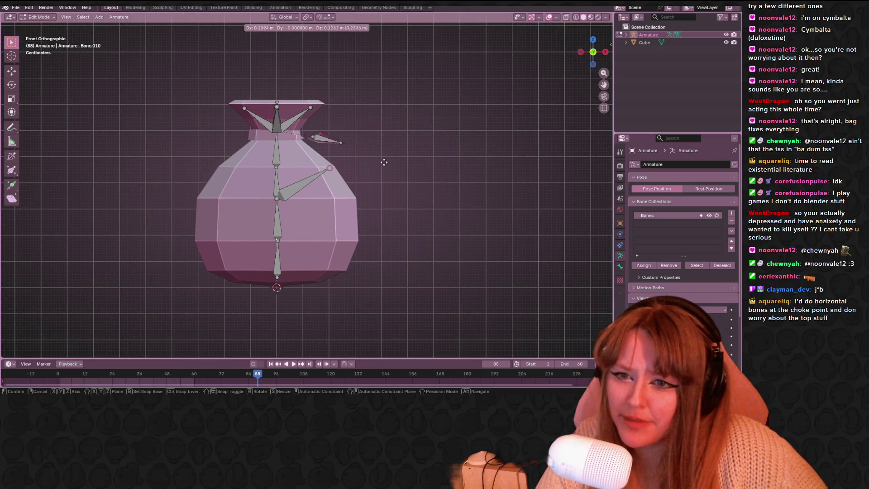
{"action": "left_click", "coordinate": [384, 161]}
{"action": "left_click", "coordinate": [277, 196]}
{"action": "key", "text": "e"}
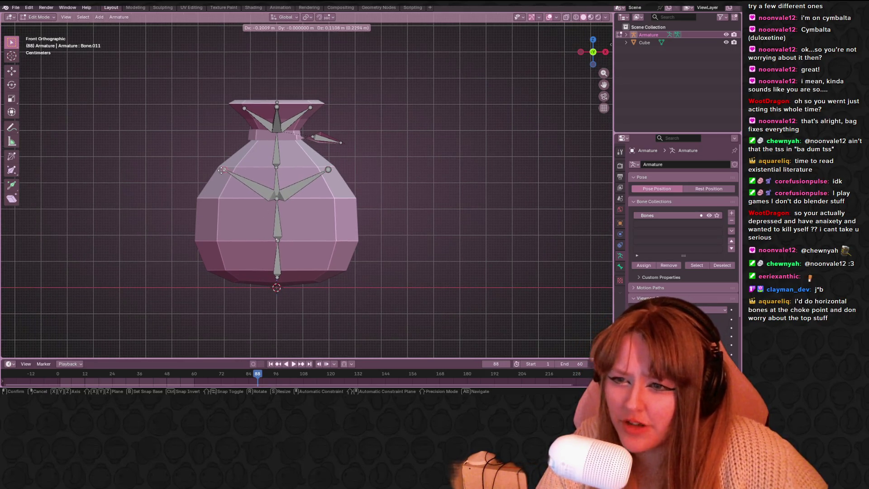
{"action": "left_click", "coordinate": [222, 170]}
Extrude left and right horizontal bones from the lower spine joint out to the sack's walls
{"action": "left_click", "coordinate": [277, 240]}
{"action": "key", "text": "e"}
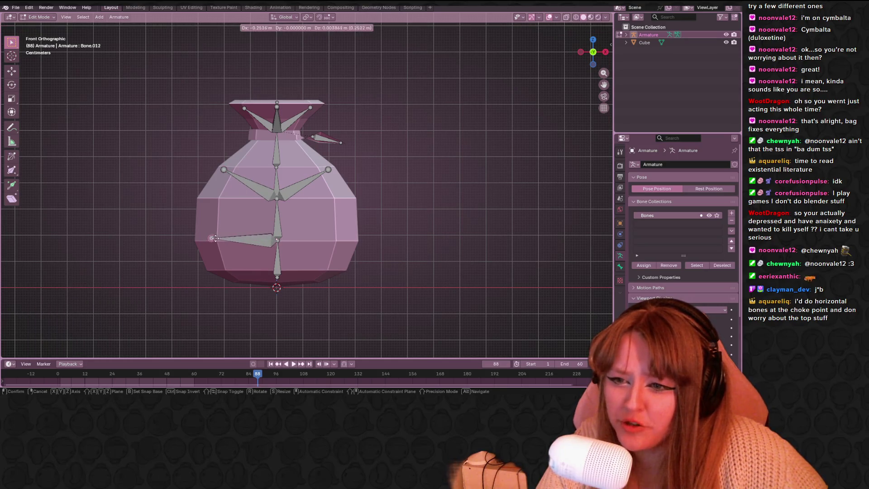
{"action": "left_click", "coordinate": [209, 239]}
{"action": "left_click", "coordinate": [277, 241]}
{"action": "key", "text": "e"}
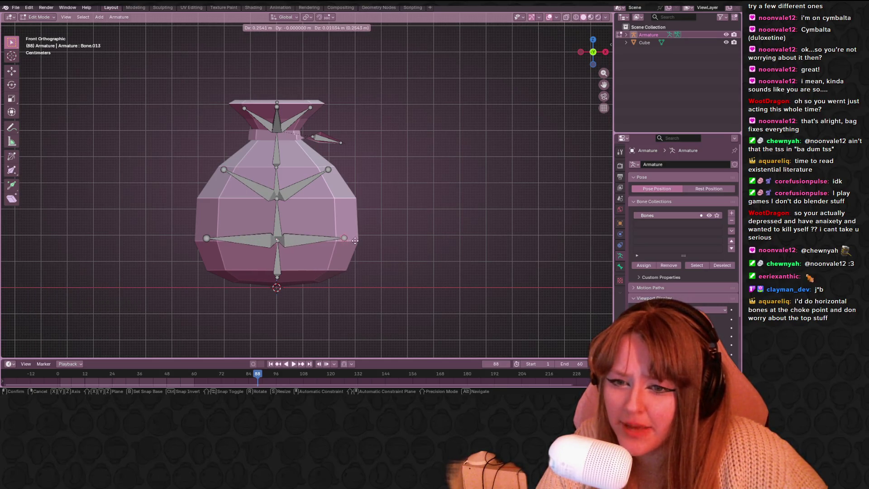
{"action": "left_click", "coordinate": [354, 240]}
{"action": "mouse_move", "coordinate": [355, 239]}
{"action": "middle_mouse_down"}
{"action": "mouse_move", "coordinate": [320, 149]}
{"action": "mouse_move", "coordinate": [517, 150]}
{"action": "mouse_move", "coordinate": [355, 162]}
{"action": "mouse_move", "coordinate": [435, 147]}
{"action": "mouse_move", "coordinate": [475, 156]}
{"action": "mouse_move", "coordinate": [469, 160]}
{"action": "middle_mouse_up"}
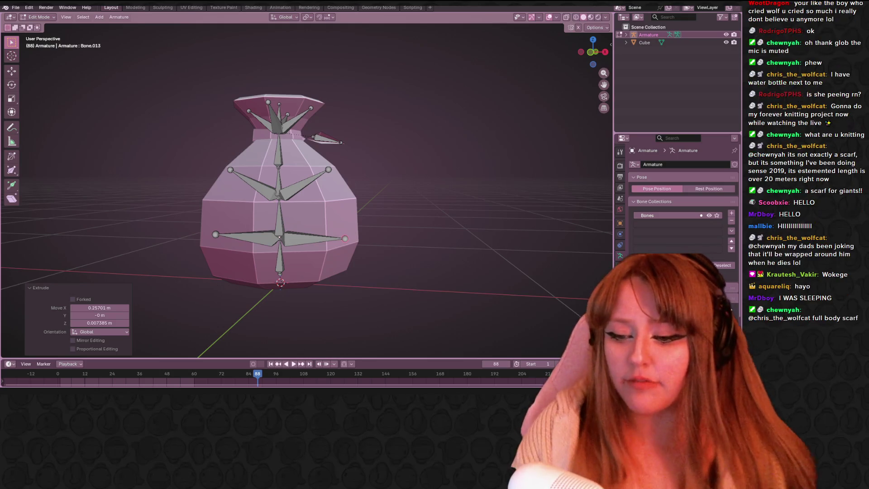
{"action": "key", "text": "alt+Tab"}
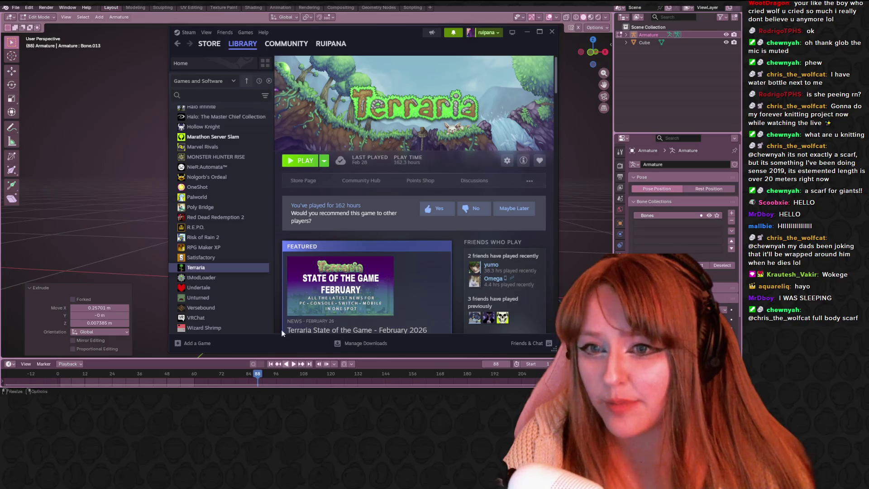
{"action": "left_click", "coordinate": [210, 44]}
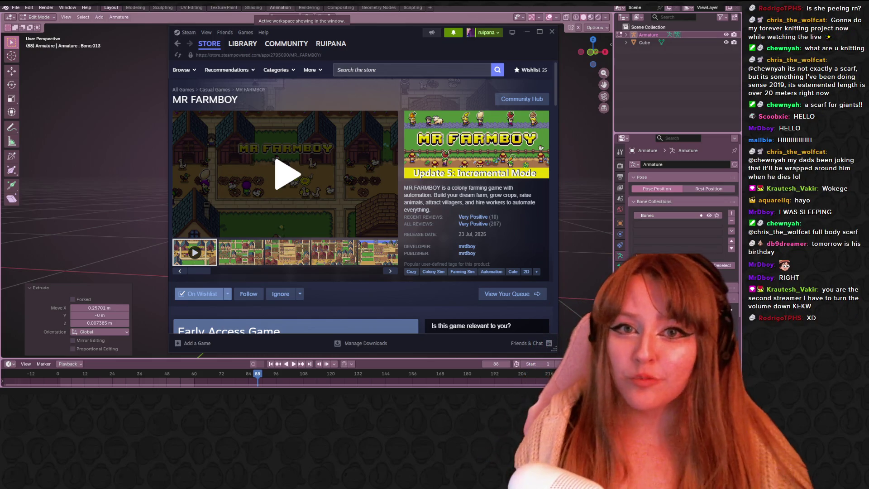
{"action": "left_click", "coordinate": [525, 33]}
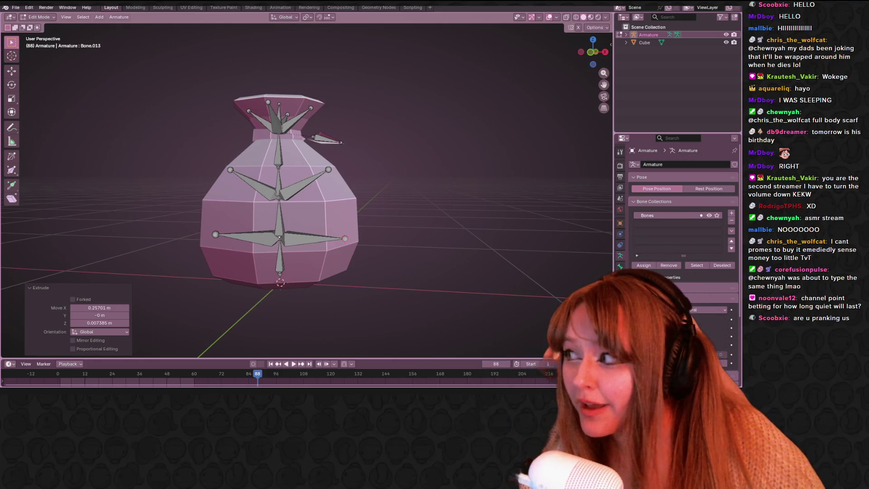
{"action": "key", "text": "XF86AudioRaiseVolume"}
{"action": "key", "text": "XF86AudioLowerVolume"}
{"action": "key", "text": "XF86AudioLowerVolume"}
{"action": "key", "text": "XF86AudioLowerVolume"}
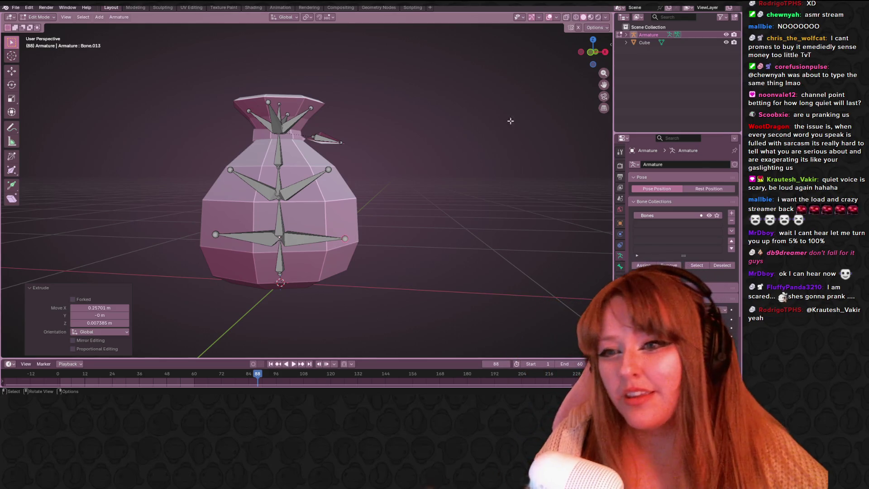
Orbit the view to look down at the sack's top and its flared neck bones
{"action": "mouse_move", "coordinate": [516, 115]}
{"action": "middle_mouse_down"}
{"action": "mouse_move", "coordinate": [556, 145]}
{"action": "mouse_move", "coordinate": [208, 141]}
{"action": "middle_mouse_up"}
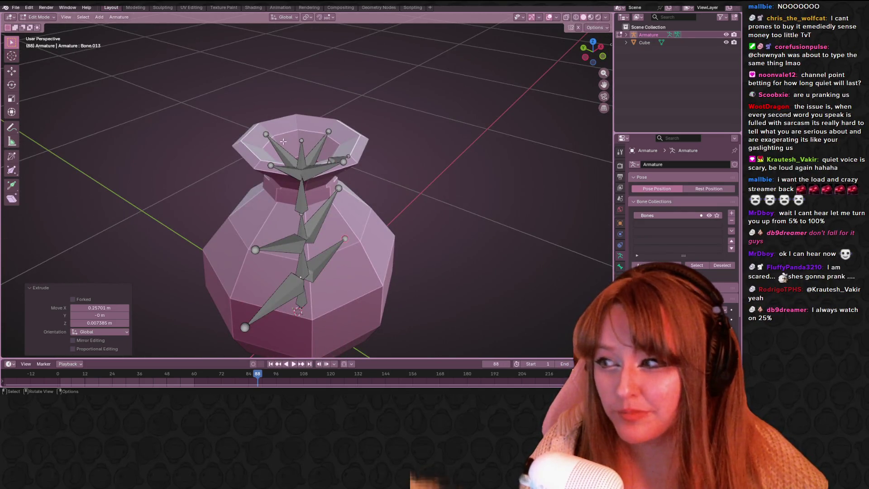
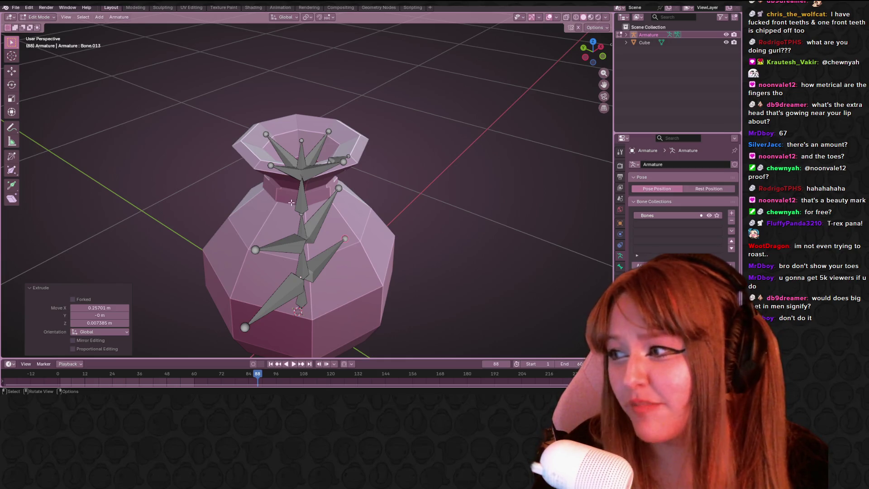
Orbit the viewport to a near-front angle on the sack's armature
{"action": "middle_click_drag", "start_coordinate": [385, 209], "coordinate": [282, 149]}
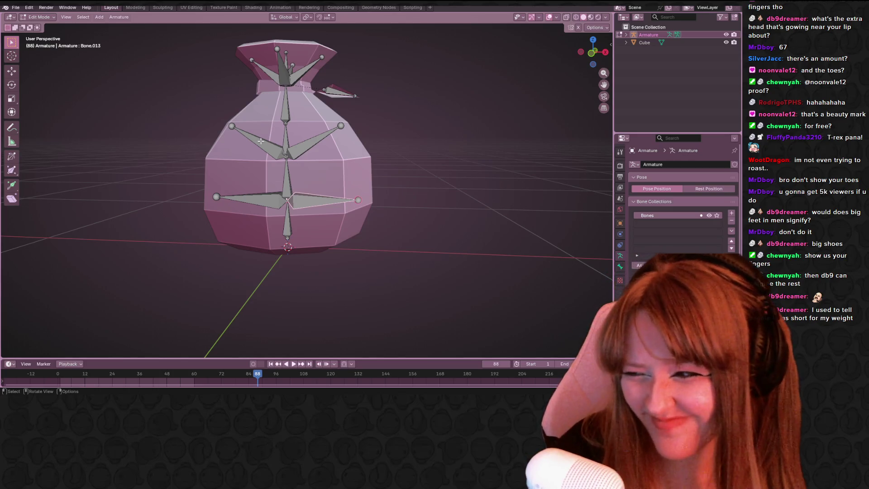
{"action": "scroll", "coordinate": [314, 217], "scroll_direction": "up", "scroll_amount": 2}
Delete the lower pair of side bones and the upper-right side bone with X > Bones
{"action": "middle_click_drag", "start_coordinate": [312, 216], "coordinate": [353, 142]}
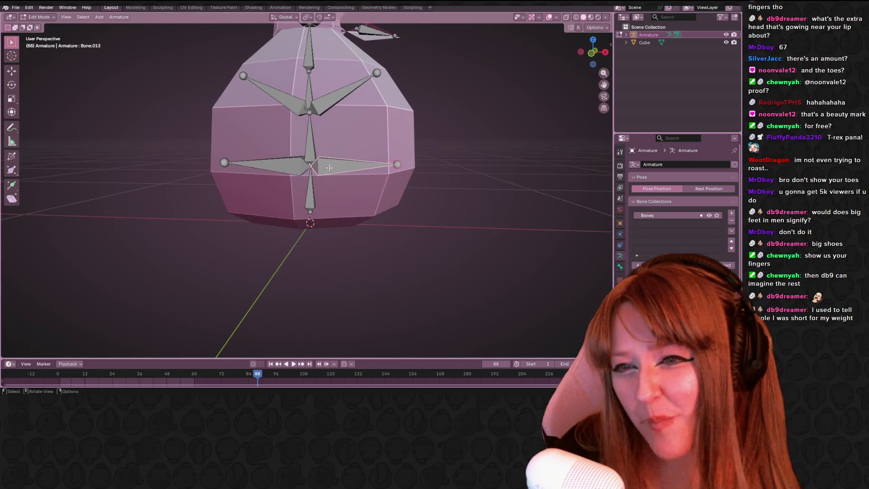
{"action": "key", "text": "x"}
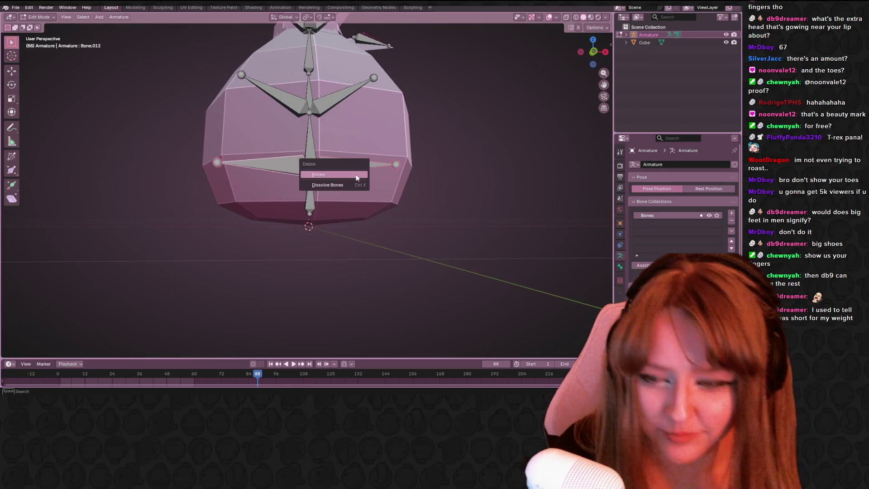
{"action": "left_click", "coordinate": [367, 187]}
{"action": "left_click", "coordinate": [337, 107]}
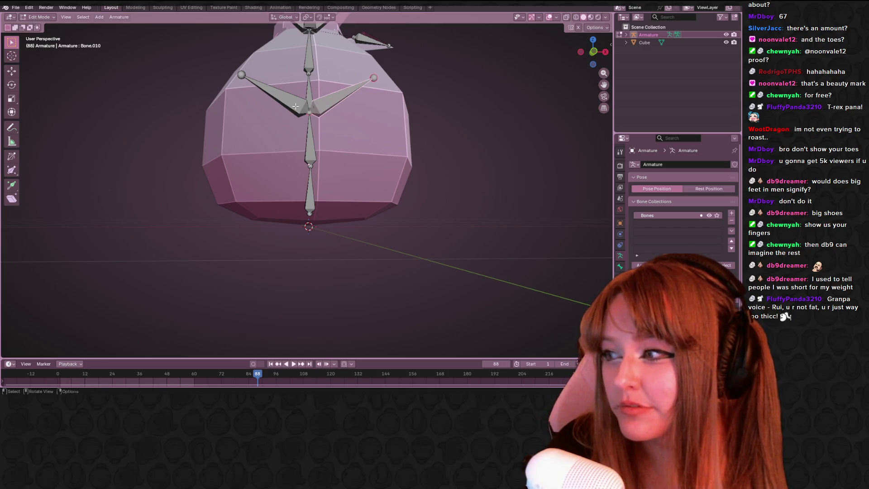
{"action": "key", "text": "x"}
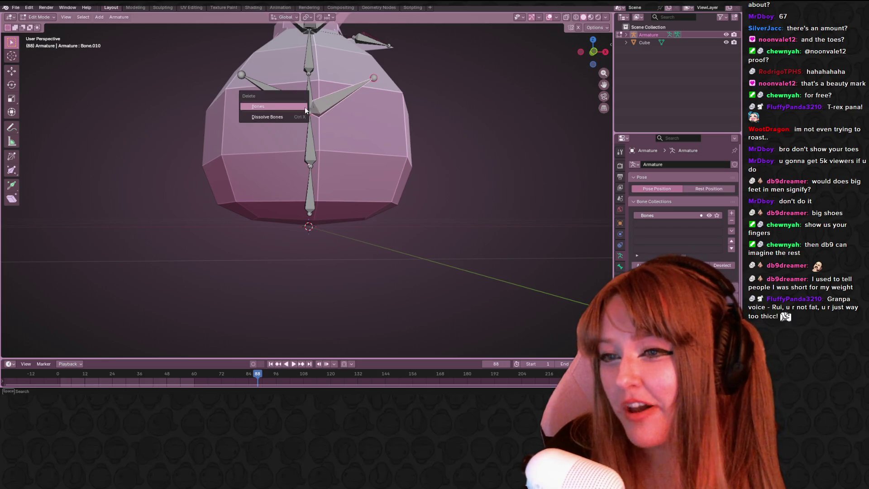
{"action": "left_click", "coordinate": [306, 110]}
Delete the last upper-left side bone and snap to Right Orthographic view
{"action": "left_click", "coordinate": [275, 89]}
{"action": "key", "text": "x"}
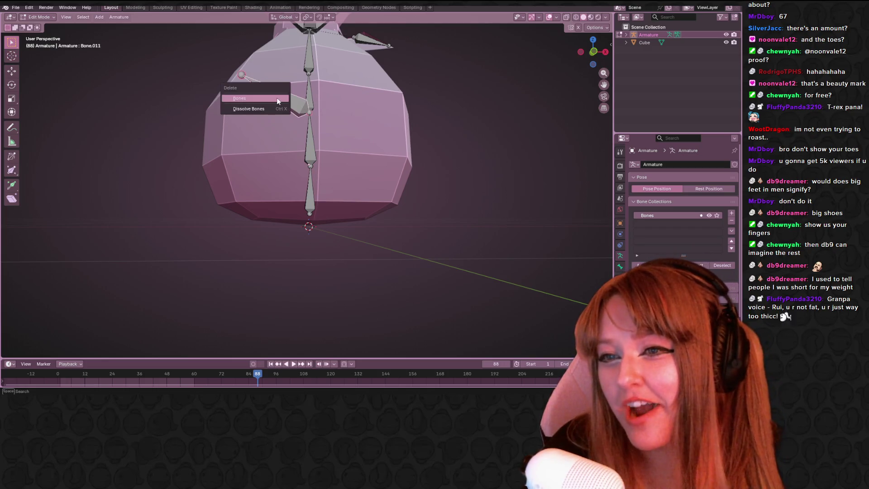
{"action": "mouse_move", "coordinate": [277, 98]}
{"action": "middle_mouse_down"}
{"action": "mouse_move", "coordinate": [381, 99]}
{"action": "mouse_move", "coordinate": [378, 59]}
{"action": "middle_mouse_up"}
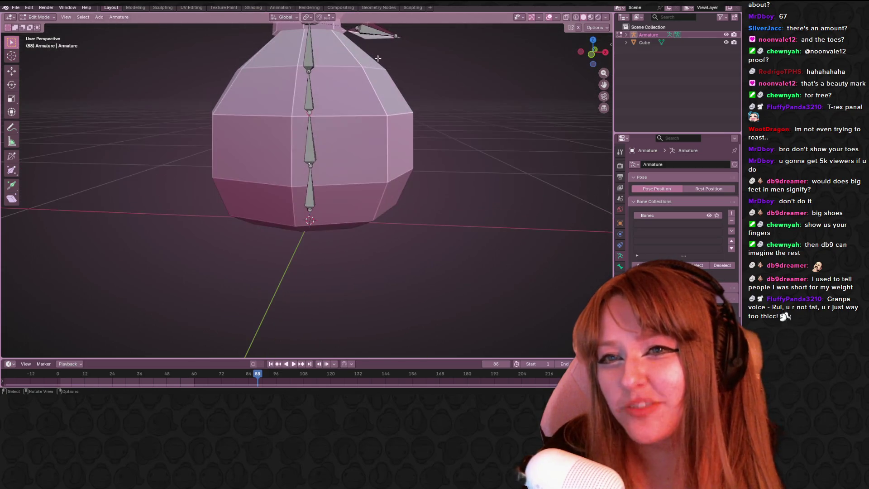
{"action": "left_click", "coordinate": [381, 35]}
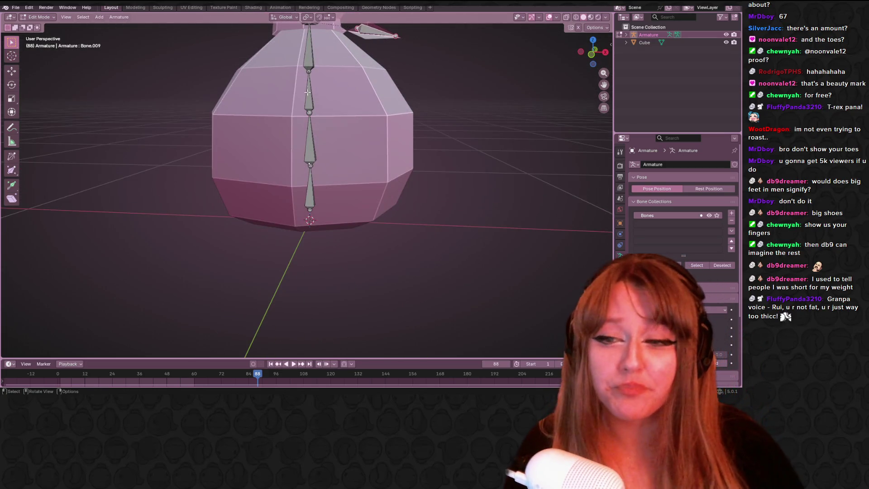
{"action": "left_click", "coordinate": [606, 53]}
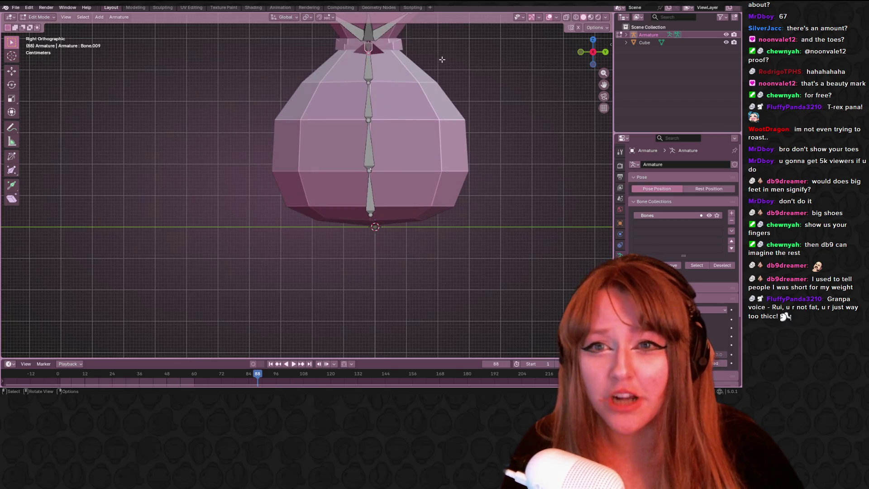
{"action": "left_click", "coordinate": [371, 113]}
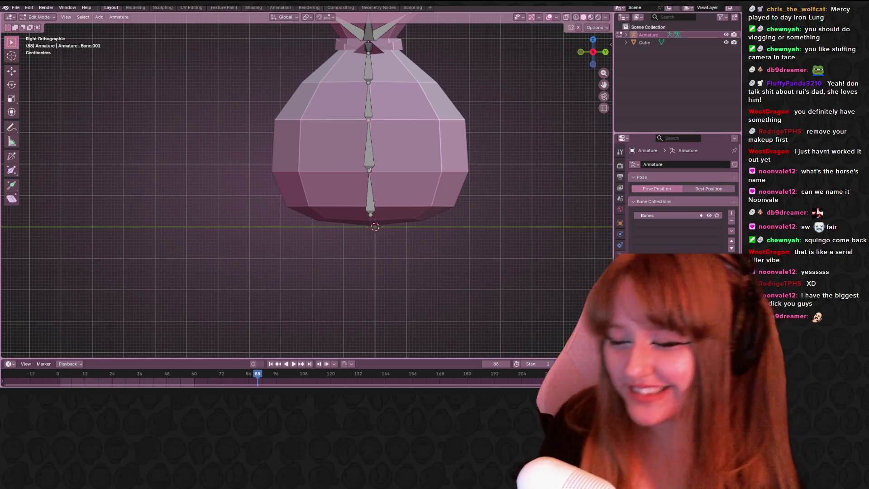
Extrude a side bone from a chain joint, then relocate it lower by duplicating and deleting the original
{"action": "left_click", "coordinate": [177, 76]}
{"action": "scroll", "coordinate": [442, 110], "scroll_direction": "down", "scroll_amount": 1}
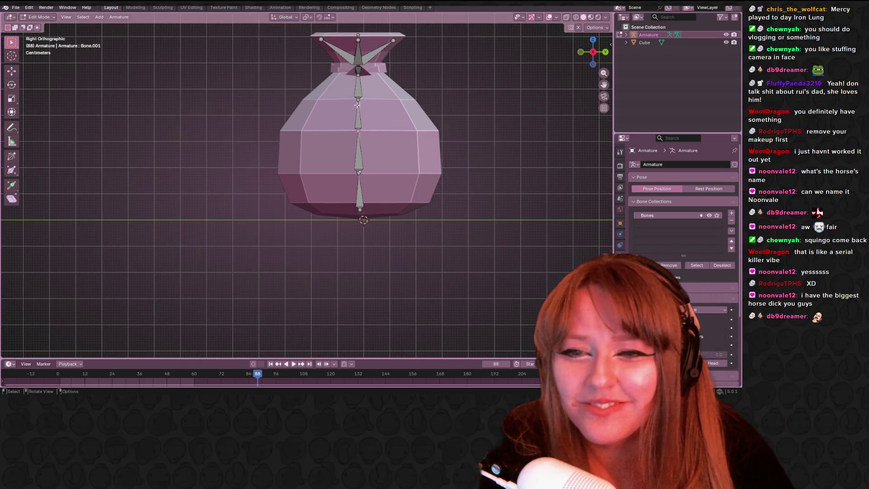
{"action": "scroll", "coordinate": [370, 113], "scroll_direction": "up", "scroll_amount": 2}
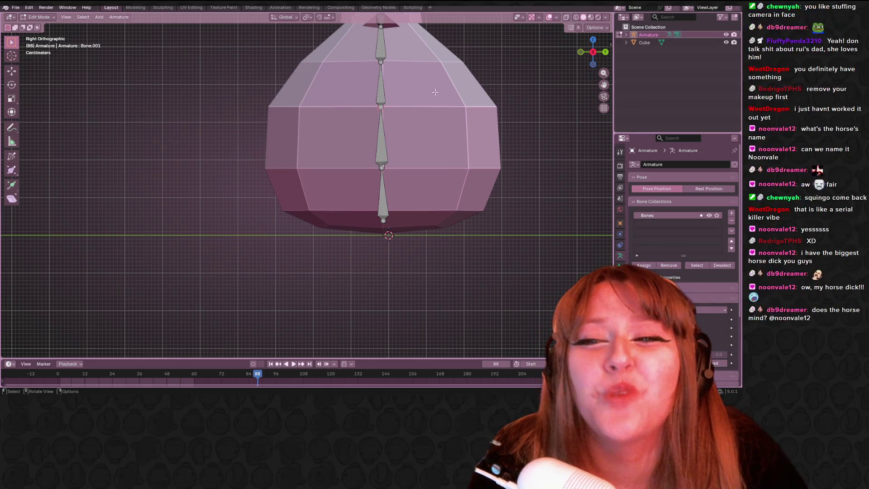
{"action": "middle_click_drag", "start_coordinate": [407, 110], "coordinate": [368, 154], "text": "shift"}
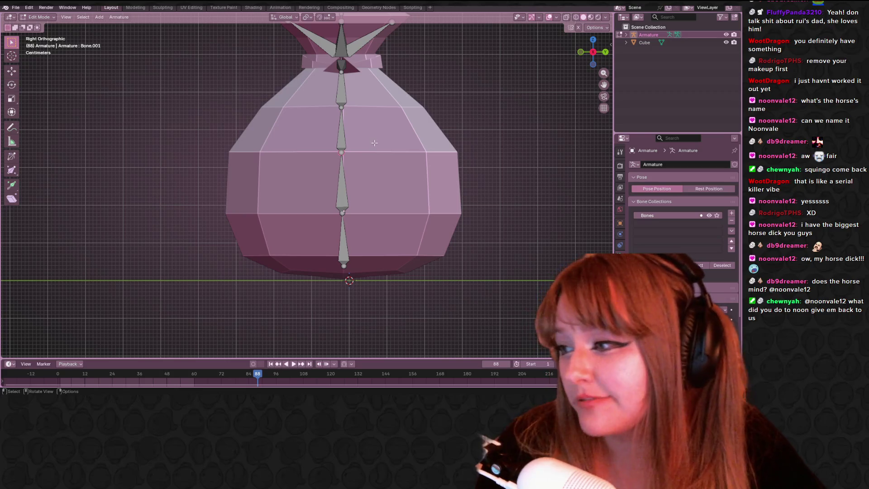
{"action": "middle_click_drag", "start_coordinate": [400, 120], "coordinate": [353, 107], "text": "shift"}
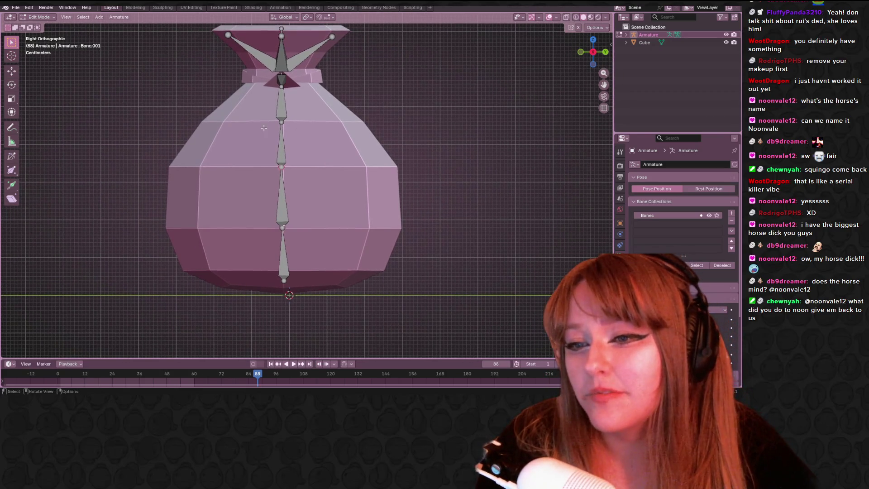
{"action": "key", "text": "e"}
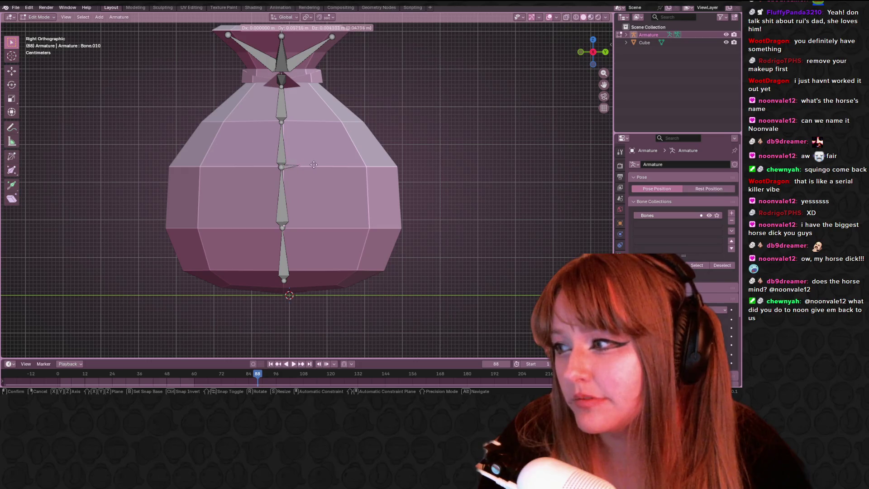
{"action": "left_click", "coordinate": [376, 145]}
{"action": "middle_click_drag", "start_coordinate": [320, 165], "coordinate": [292, 123], "text": "shift"}
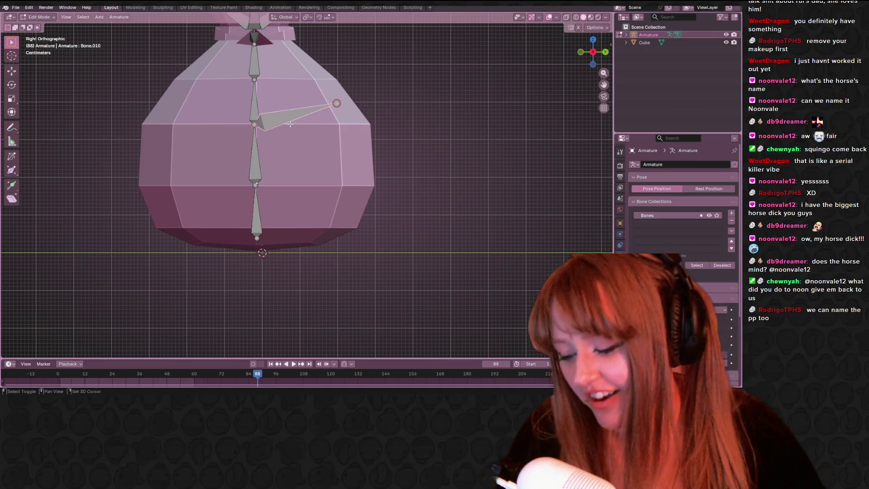
{"action": "key", "text": "shift+d"}
{"action": "left_click", "coordinate": [280, 117]}
{"action": "key", "text": "x"}
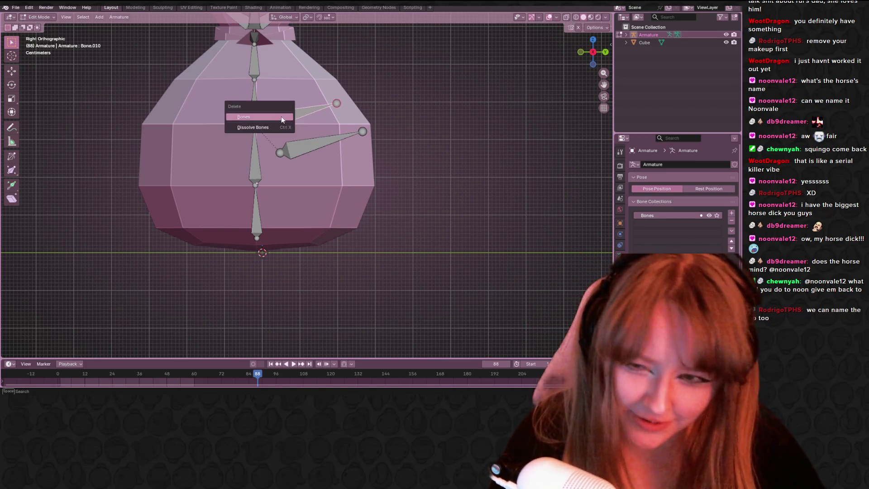
{"action": "left_click", "coordinate": [282, 116]}
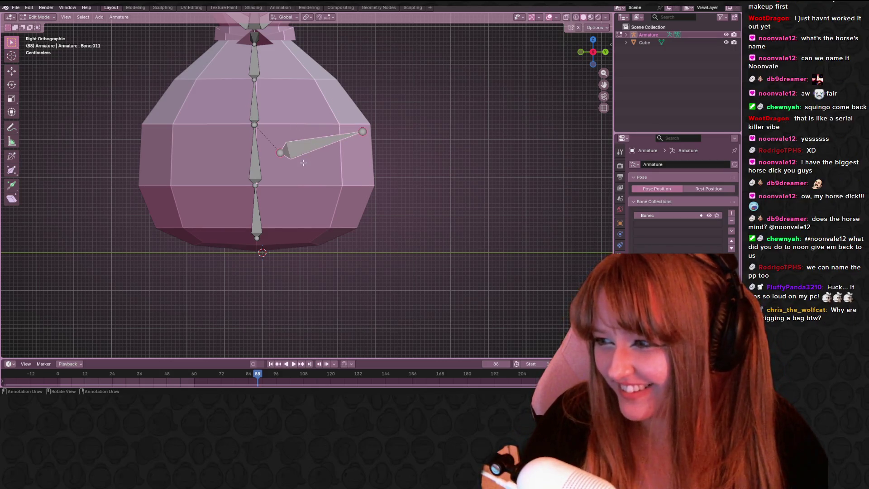
Move the right side bone into place, rotate it horizontal and scale it smaller
{"action": "middle_click_drag", "start_coordinate": [303, 162], "coordinate": [321, 182], "text": "shift"}
{"action": "key", "text": "g"}
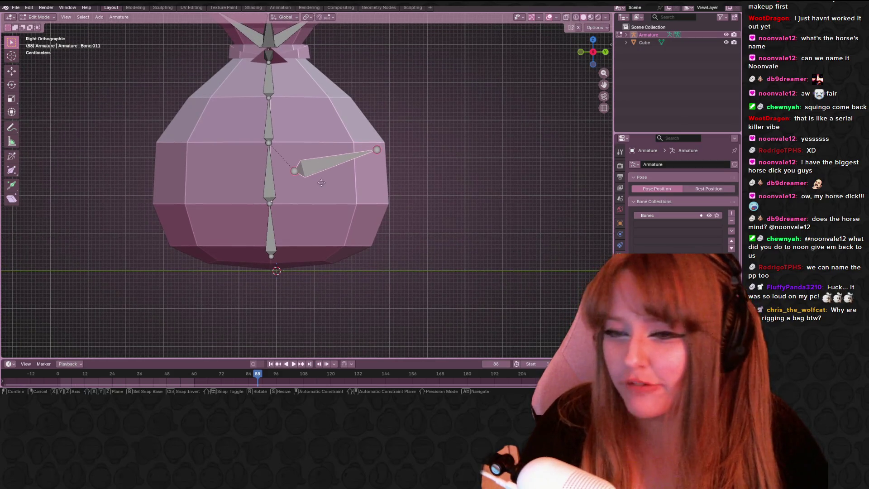
{"action": "left_click", "coordinate": [316, 151]}
{"action": "key", "text": "r"}
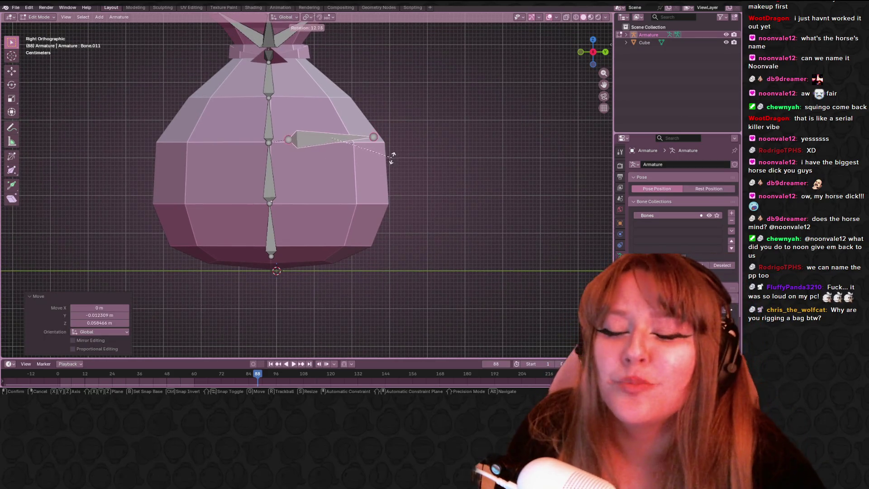
{"action": "left_click", "coordinate": [392, 161]}
{"action": "key", "text": "g"}
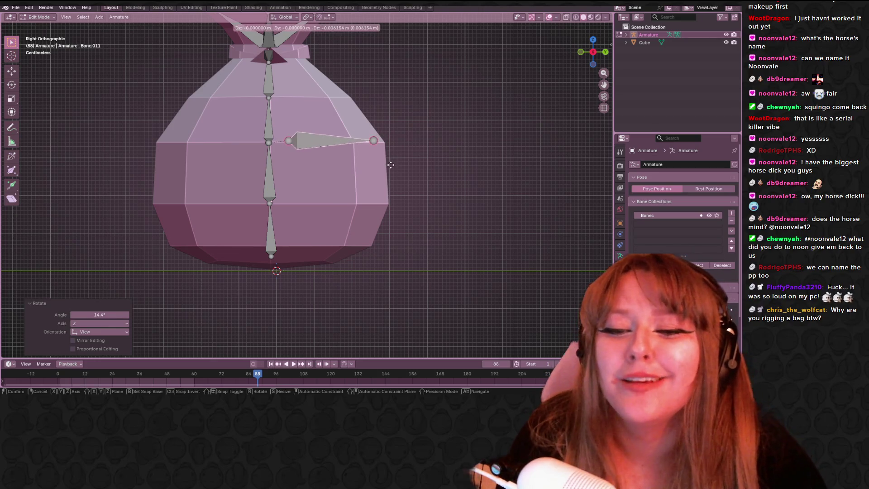
{"action": "left_click", "coordinate": [390, 164]}
{"action": "key", "text": "s"}
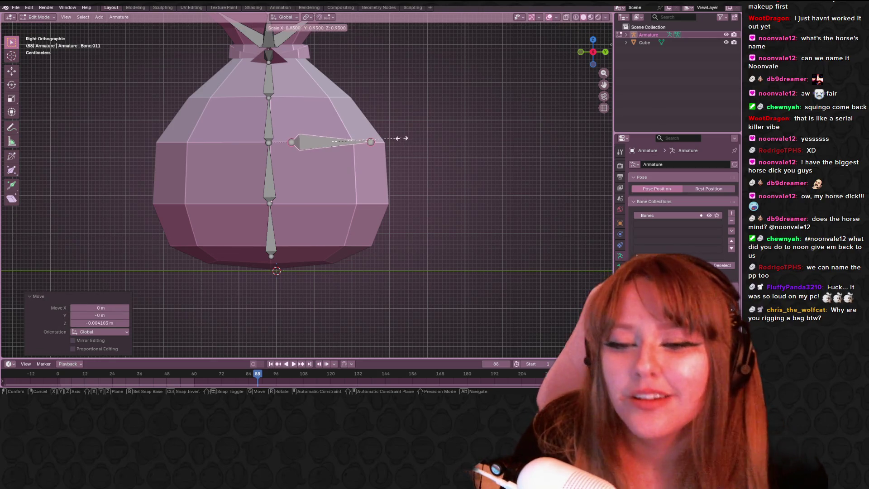
{"action": "left_click", "coordinate": [401, 138]}
{"action": "mouse_move", "coordinate": [401, 138]}
{"action": "middle_mouse_down", "text": "shift"}
{"action": "mouse_move", "coordinate": [342, 123]}
{"action": "mouse_move", "coordinate": [367, 117]}
{"action": "middle_mouse_up", "text": "shift"}
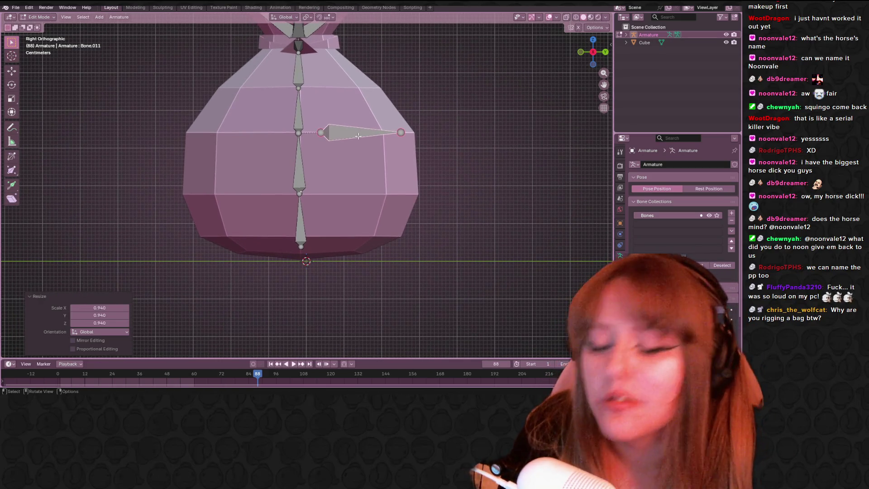
Duplicate the right bone to the left of the chain, rotate it about 180° and position it as a mirror
{"action": "key", "text": "shift+d"}
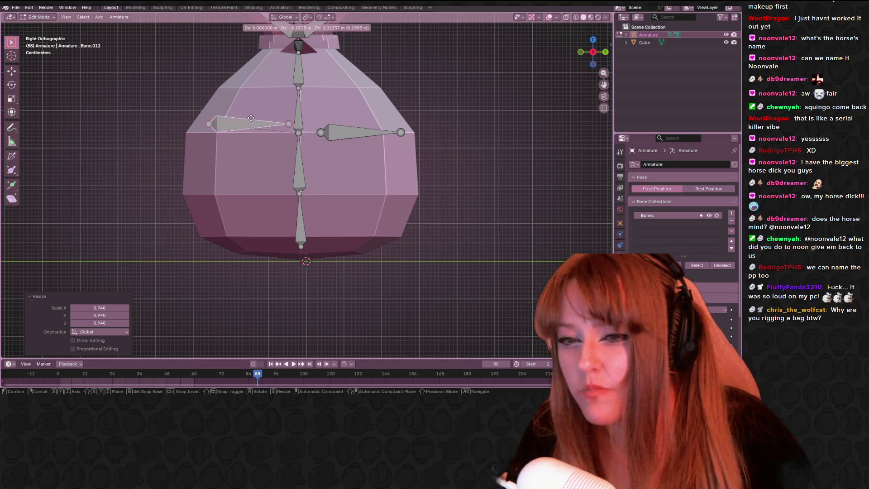
{"action": "left_click", "coordinate": [227, 119]}
{"action": "key", "text": "r"}
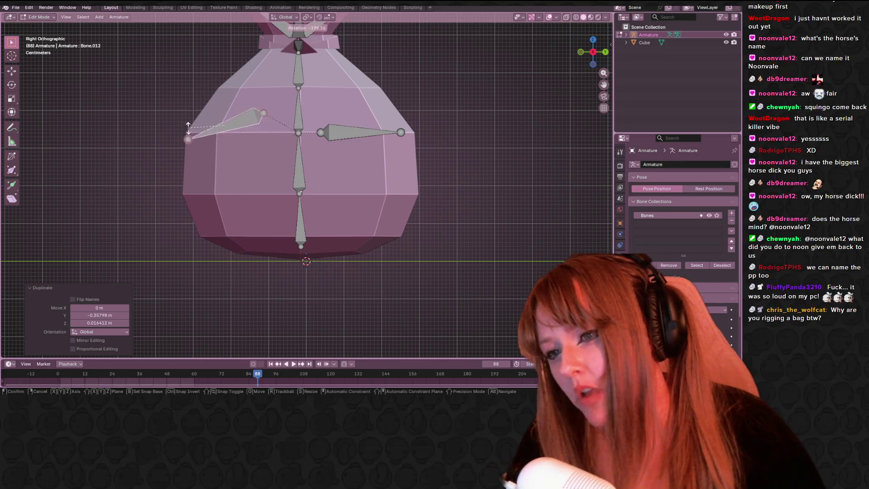
{"action": "left_click", "coordinate": [188, 123]}
{"action": "key", "text": "g"}
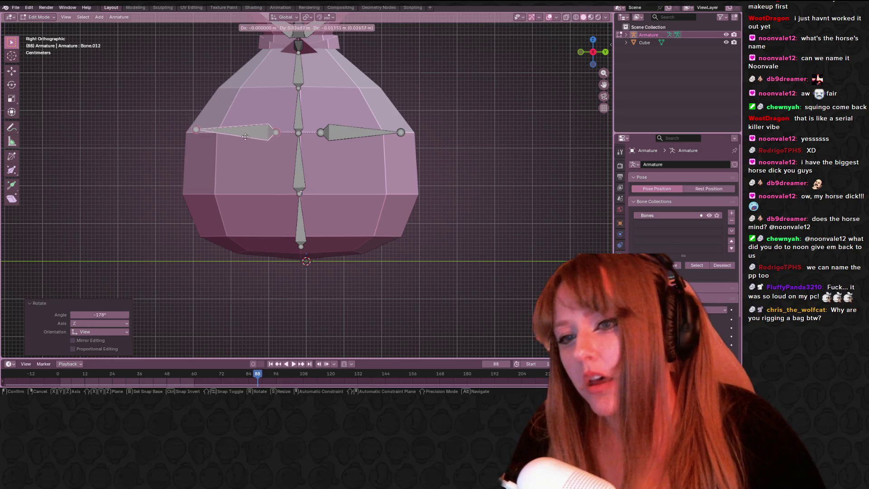
{"action": "left_click", "coordinate": [253, 138]}
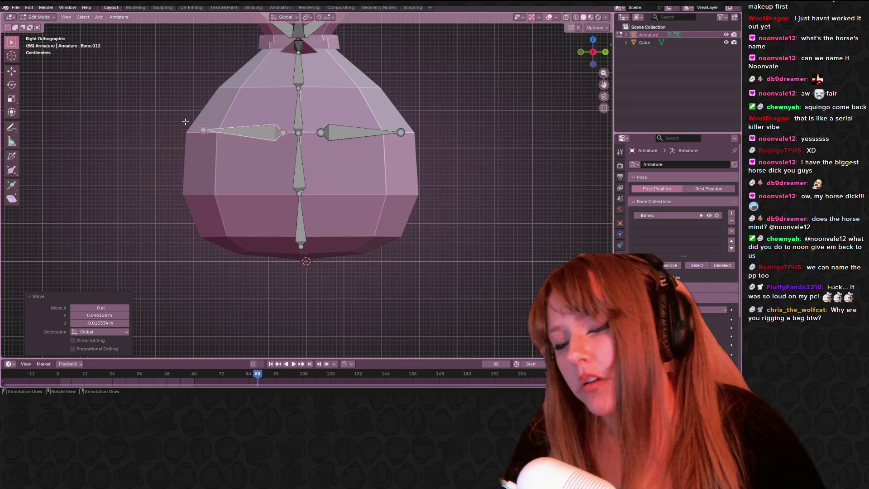
{"action": "key", "text": "g"}
{"action": "left_click", "coordinate": [249, 139]}
{"action": "key", "text": "r"}
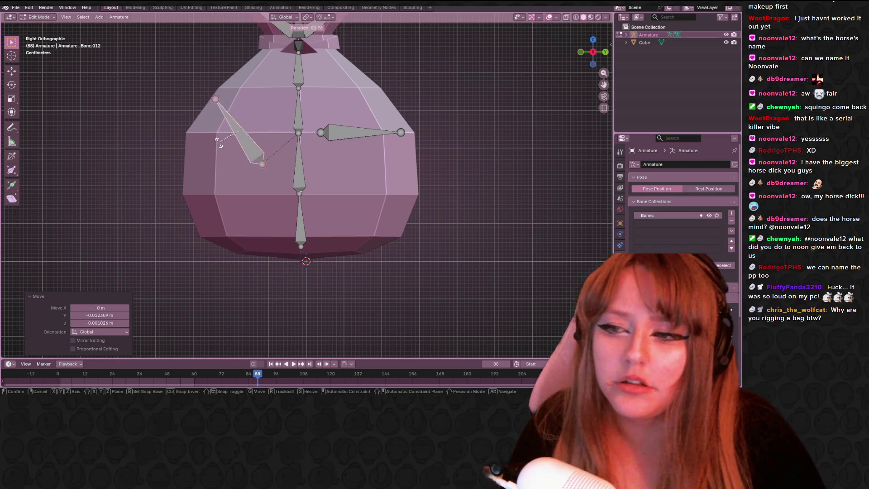
{"action": "left_click", "coordinate": [236, 161]}
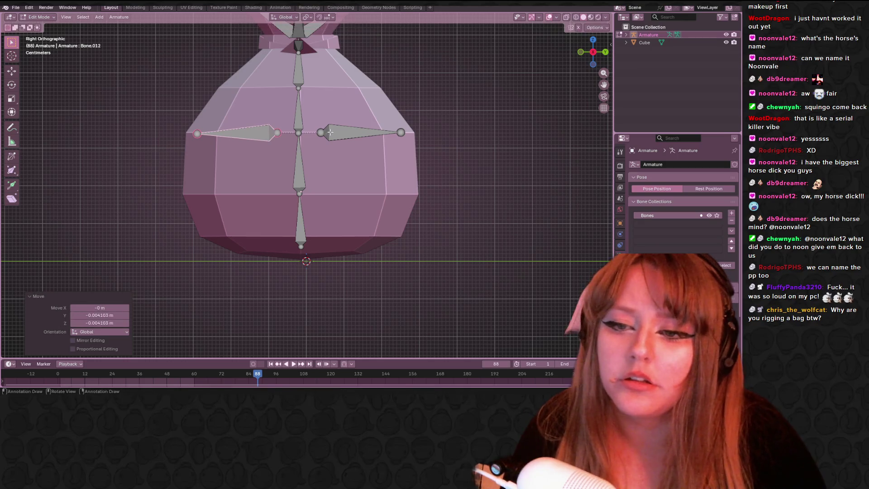
{"action": "left_click", "coordinate": [334, 134]}
Duplicate both side bones lower on the sack, scale the copies smaller and settle their position
{"action": "middle_click_drag", "start_coordinate": [304, 132], "coordinate": [406, 101], "text": "shift"}
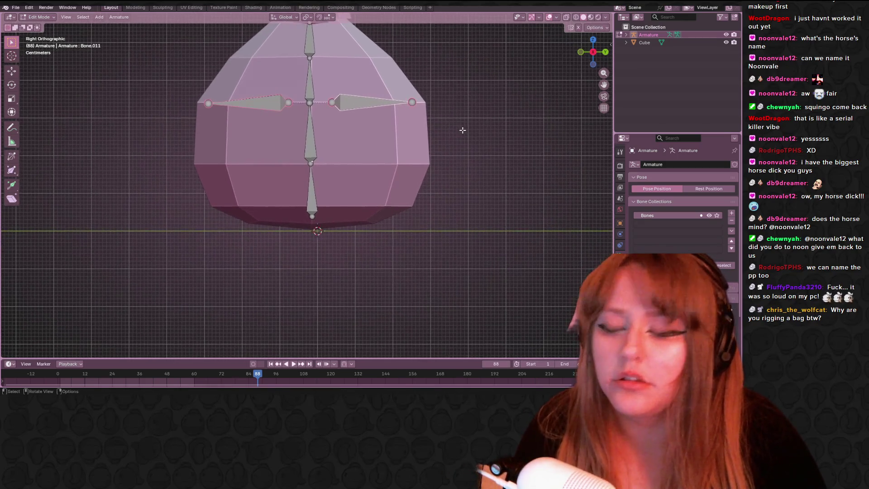
{"action": "key", "text": "shift+d"}
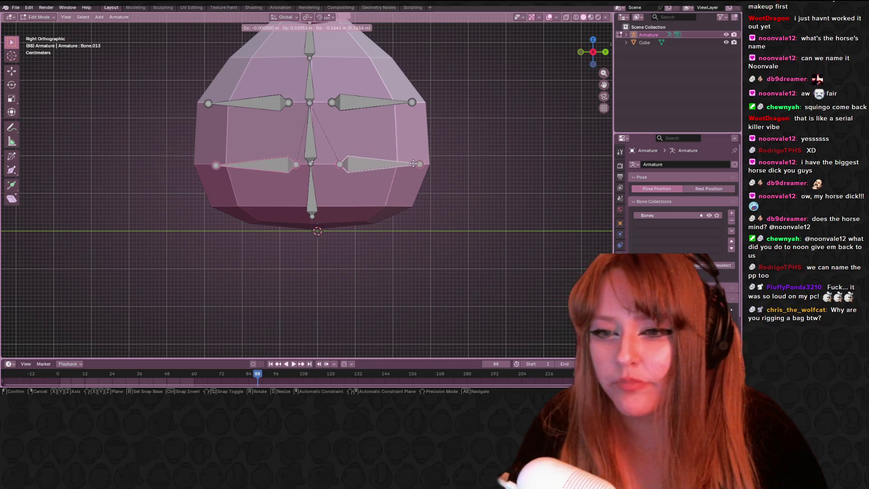
{"action": "left_click", "coordinate": [456, 162]}
{"action": "key", "text": "s"}
{"action": "left_click", "coordinate": [439, 162]}
{"action": "key", "text": "g"}
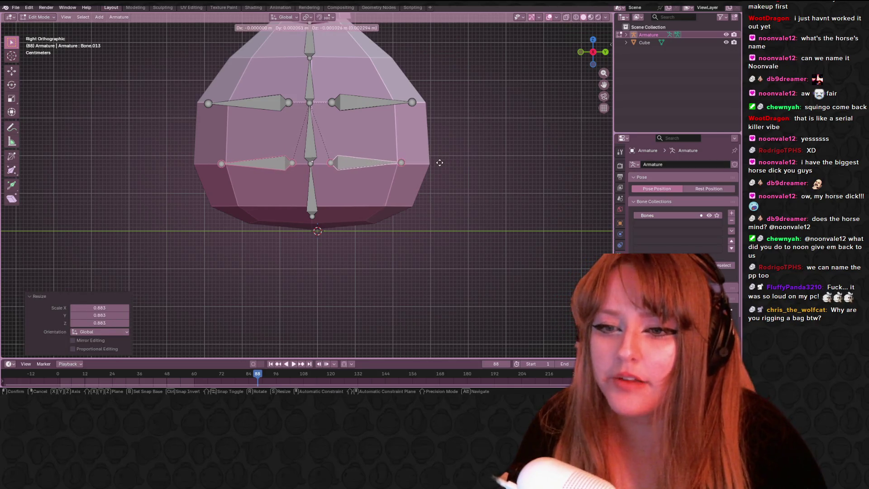
{"action": "left_click", "coordinate": [440, 163]}
{"action": "middle_click_drag", "start_coordinate": [368, 99], "coordinate": [274, 260], "text": "shift"}
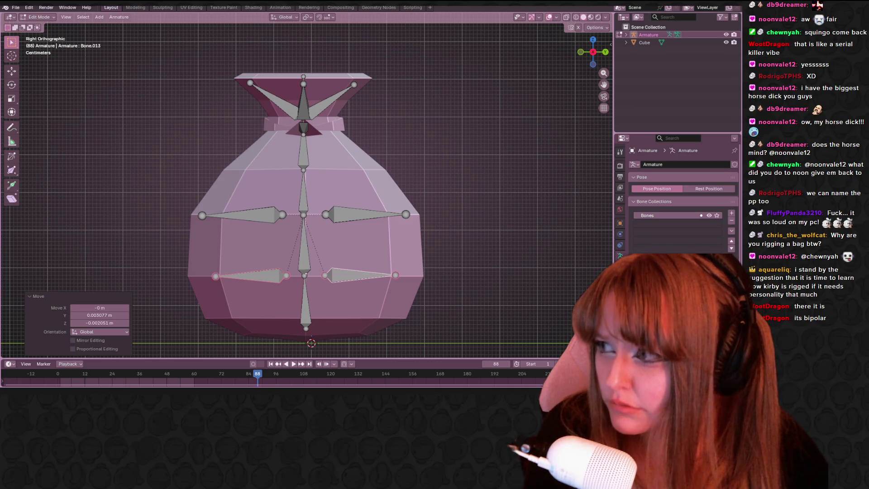
Switch to the browser with the Kirby rigging tutorial, pause it, hide it, then bring it back up
{"action": "key", "text": "alt+Tab"}
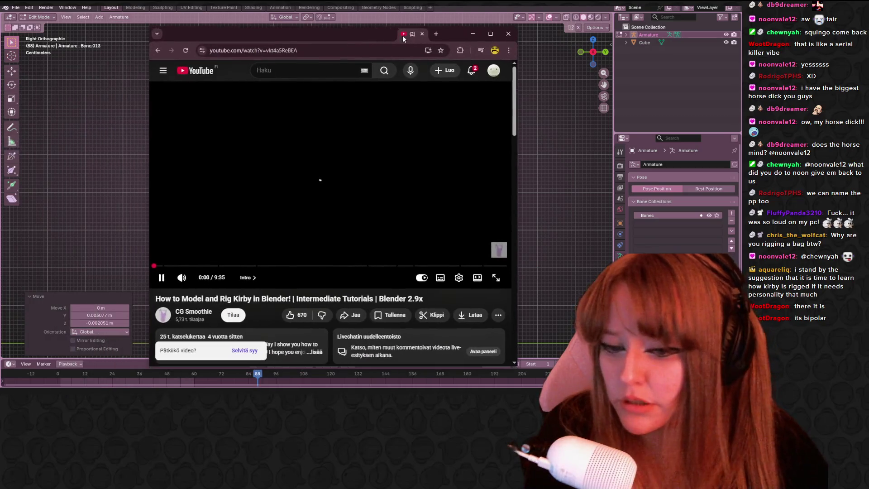
{"action": "left_click_drag", "start_coordinate": [420, 41], "coordinate": [431, 42]}
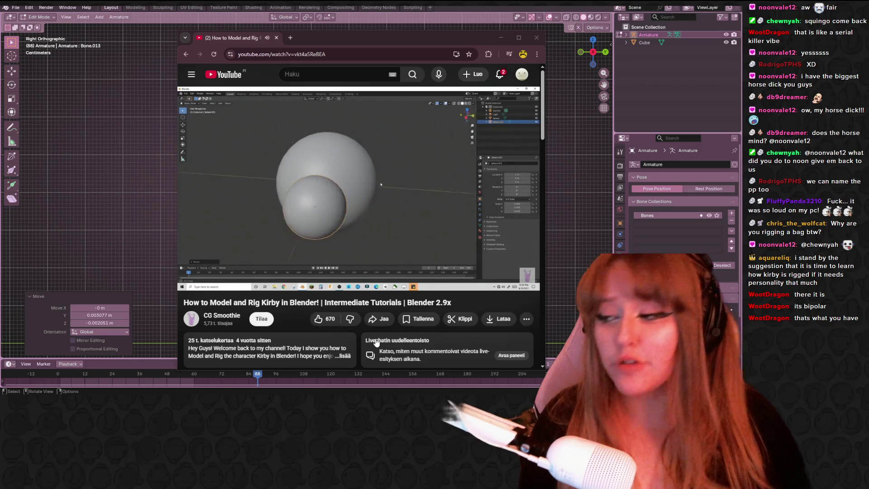
{"action": "left_click", "coordinate": [414, 200]}
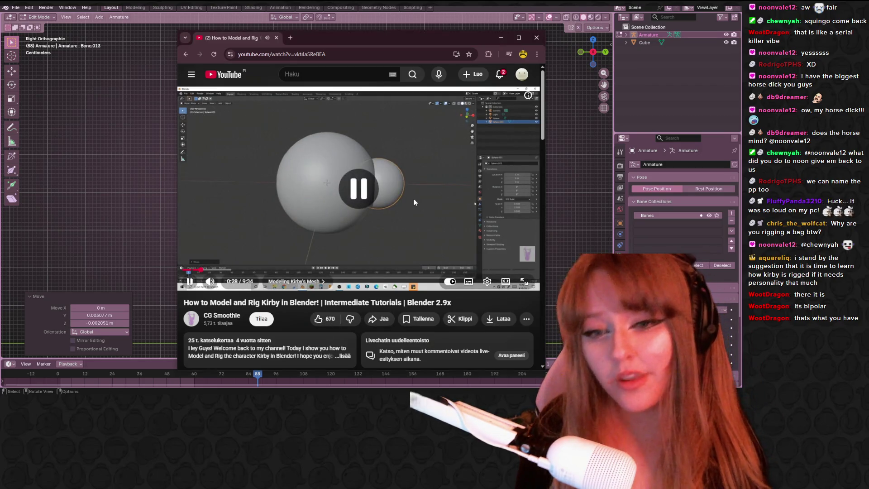
{"action": "left_click", "coordinate": [499, 37]}
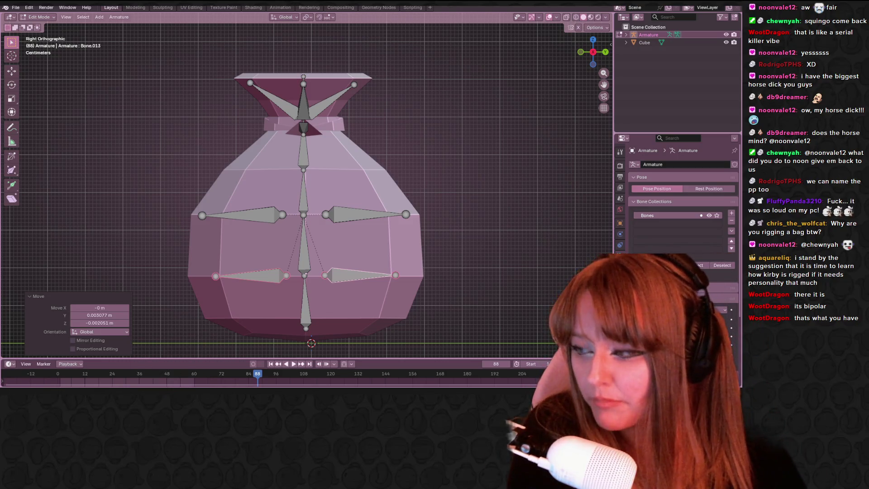
{"action": "key", "text": "alt+Tab"}
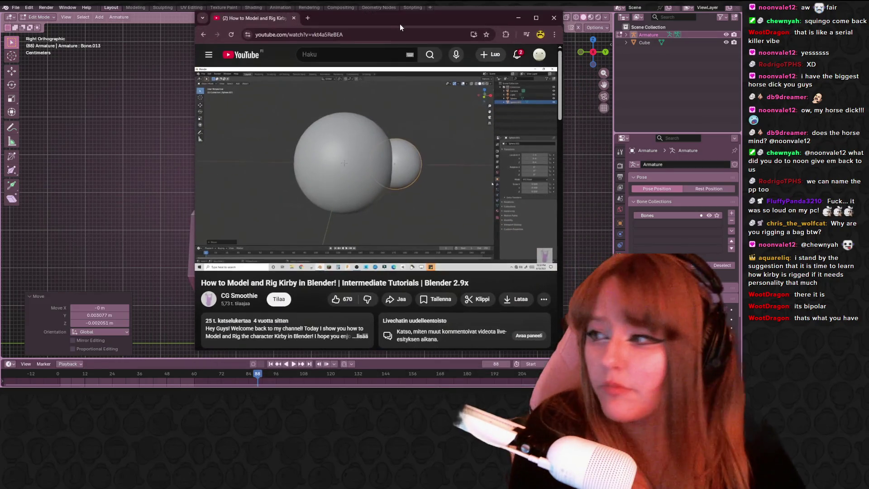
Skip the tutorial to about 6:05 then 7:51, pause on the armature shot and close the browser
{"action": "left_click", "coordinate": [385, 135]}
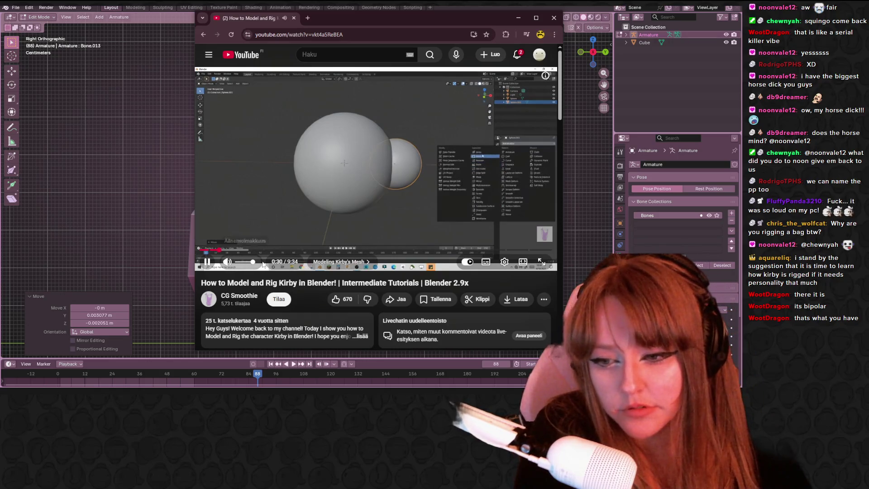
{"action": "mouse_move", "coordinate": [342, 250]}
{"action": "left_click_drag", "start_coordinate": [341, 252], "coordinate": [423, 252]}
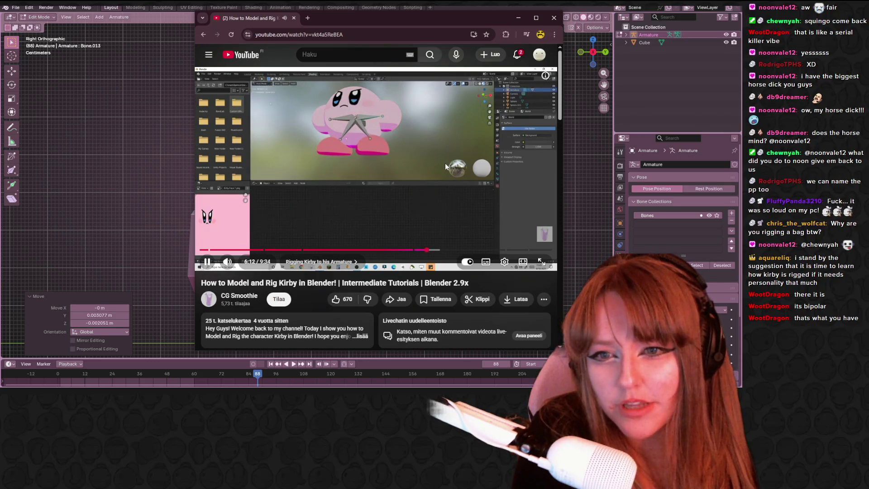
{"action": "left_click", "coordinate": [489, 251]}
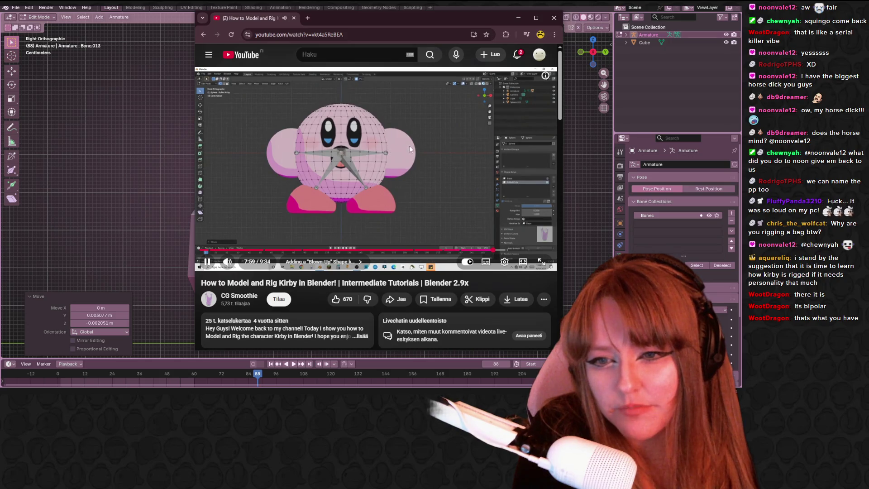
{"action": "left_click", "coordinate": [410, 146]}
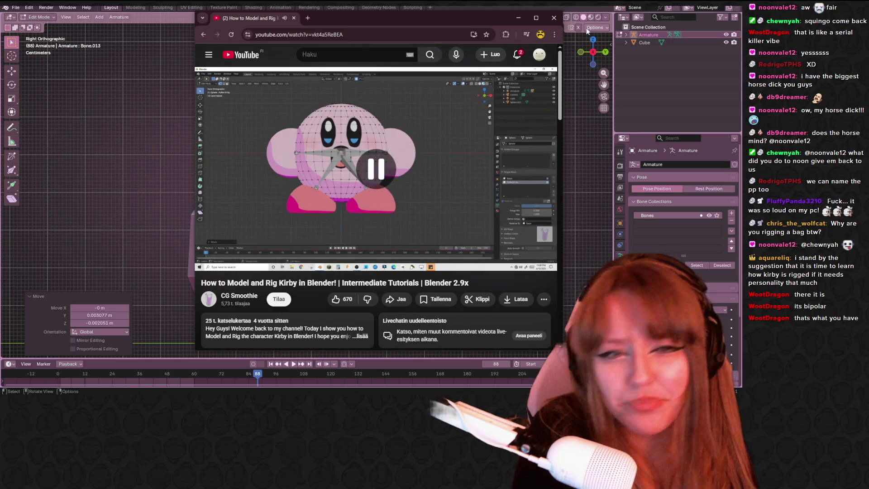
{"action": "left_click", "coordinate": [554, 17]}
{"action": "scroll", "coordinate": [441, 165], "scroll_direction": "down", "scroll_amount": 2}
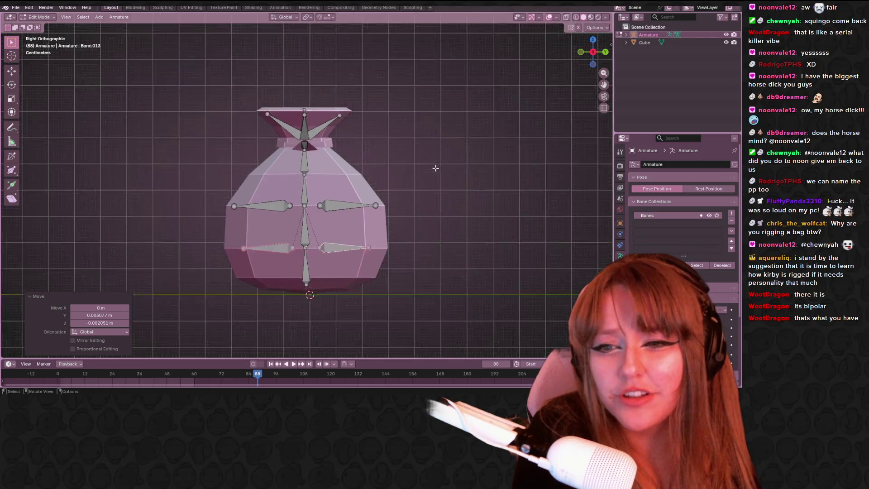
{"action": "scroll", "coordinate": [436, 167], "scroll_direction": "down", "scroll_amount": 2}
{"action": "middle_click_drag", "start_coordinate": [436, 168], "coordinate": [159, 102]}
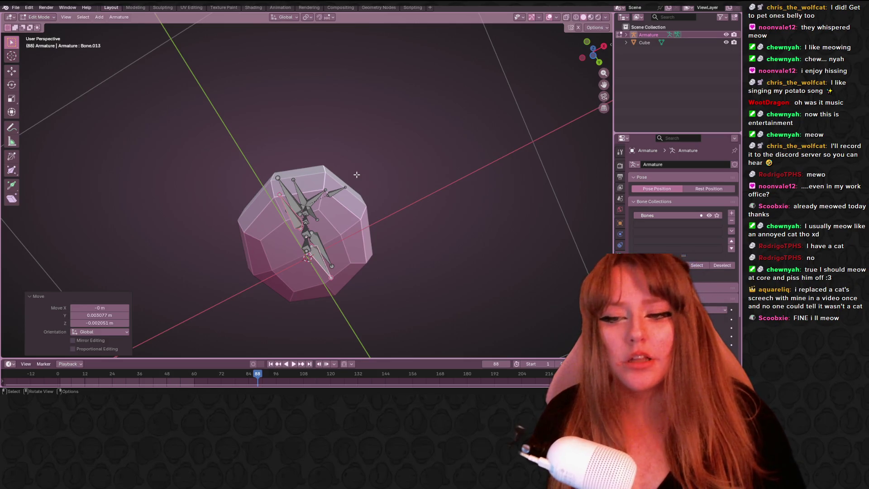
Select both lower side bones and shift them slightly outward in Right Orthographic view
{"action": "middle_click_drag", "start_coordinate": [407, 169], "coordinate": [377, 199]}
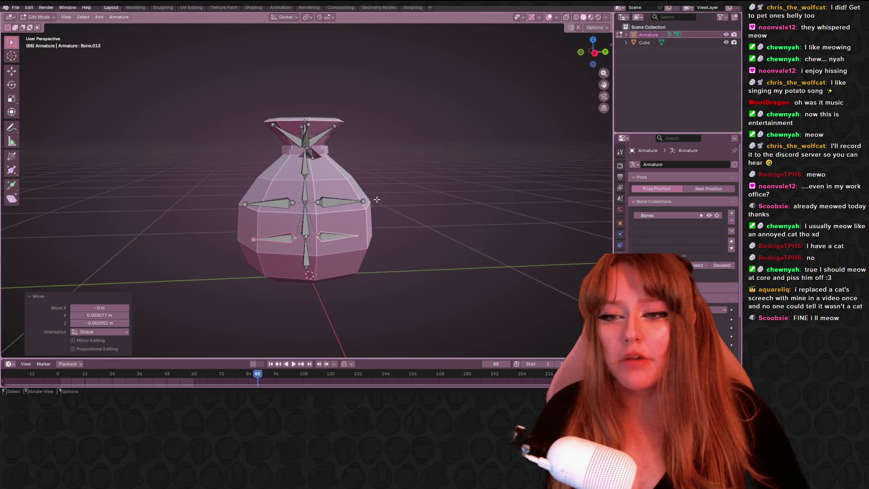
{"action": "left_click", "coordinate": [279, 239], "text": "shift"}
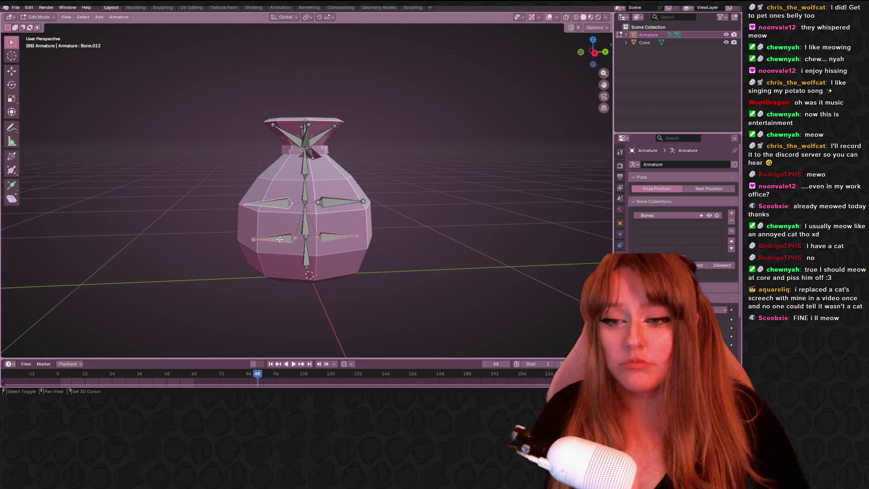
{"action": "left_click", "coordinate": [339, 202], "text": "shift"}
{"action": "left_click", "coordinate": [275, 237], "text": "shift"}
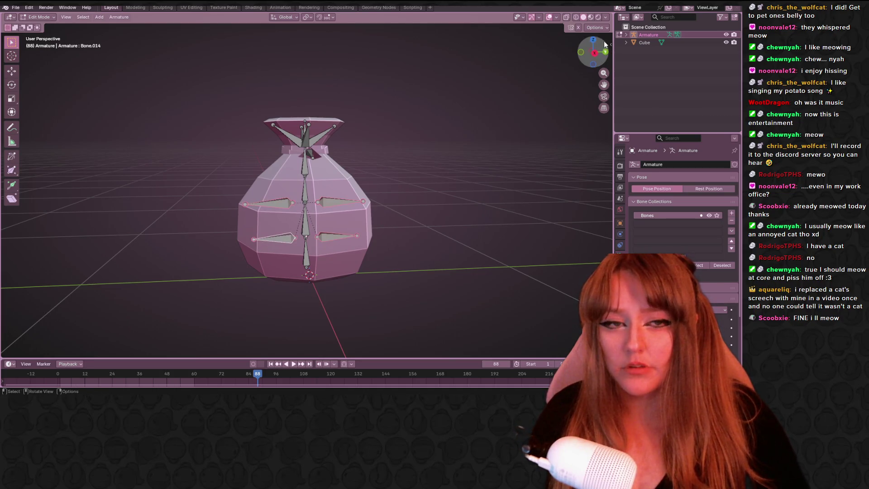
{"action": "left_click", "coordinate": [595, 52]}
{"action": "scroll", "coordinate": [407, 170], "scroll_direction": "up", "scroll_amount": 3}
{"action": "key", "text": "g"}
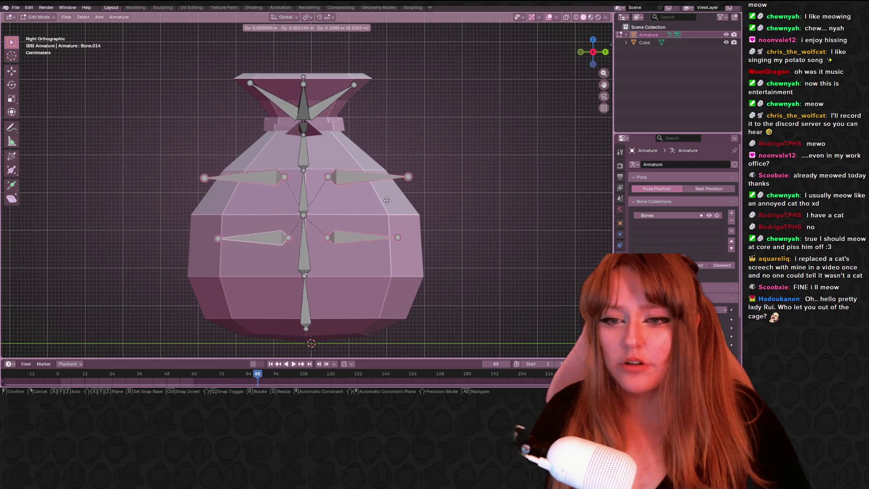
{"action": "left_click", "coordinate": [385, 202]}
{"action": "left_click_drag", "start_coordinate": [346, 239], "coordinate": [353, 239]}
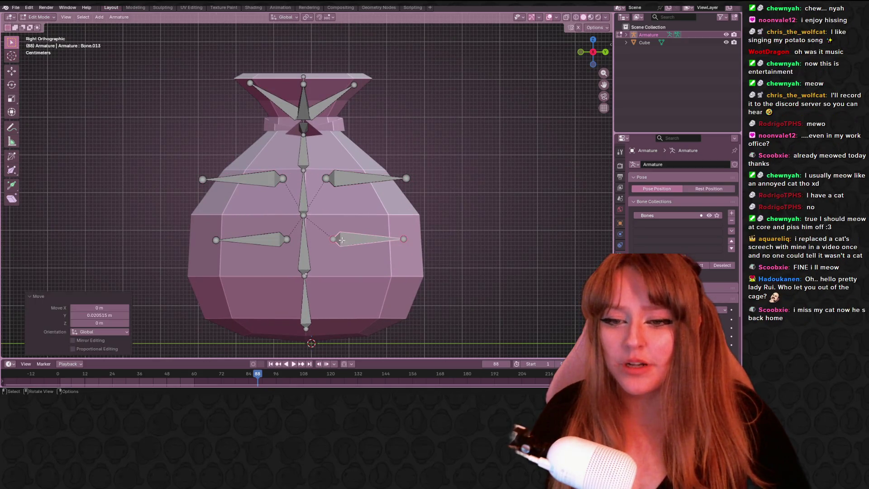
{"action": "left_click", "coordinate": [251, 240]}
{"action": "left_click_drag", "start_coordinate": [252, 240], "coordinate": [244, 241]}
Tilt the upper-left side bone at an angle and begin resizing it
{"action": "left_click", "coordinate": [250, 177]}
{"action": "key", "text": "r"}
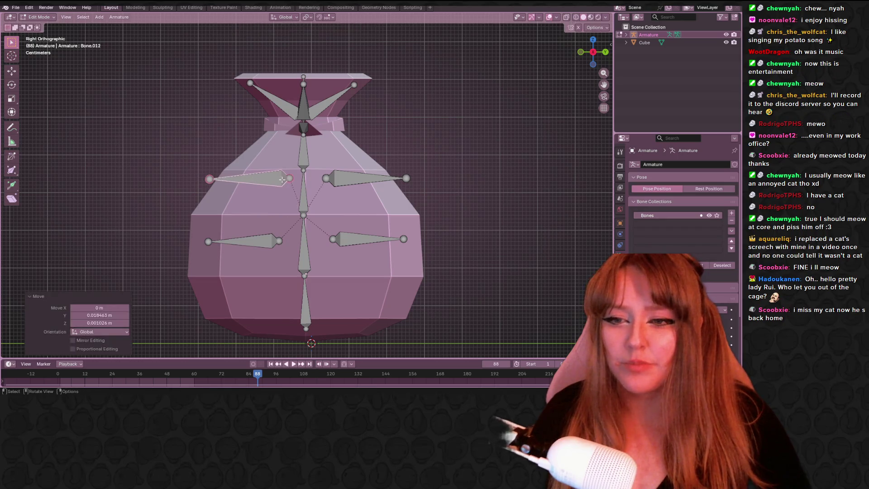
{"action": "key", "text": "s"}
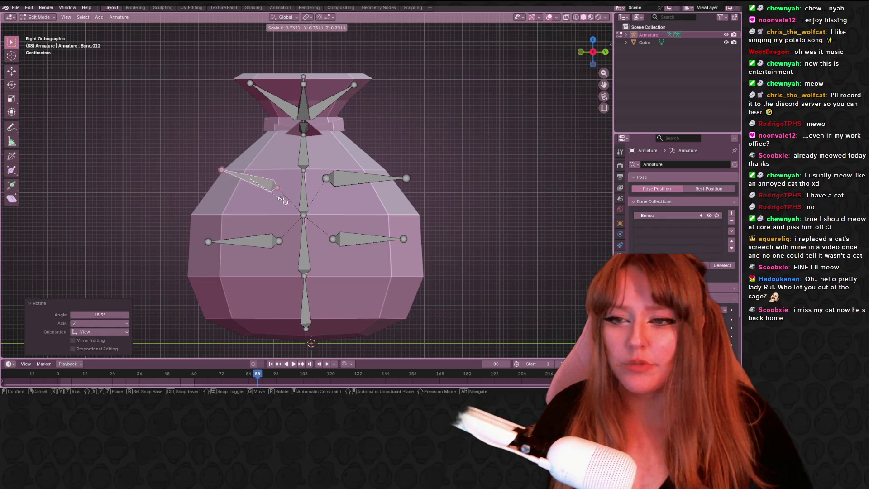
Confirm the left bone's size, then rotate the upper-right side bone to mirror the left bone's tilt
{"action": "left_click", "coordinate": [289, 197]}
{"action": "left_click", "coordinate": [367, 178]}
{"action": "key", "text": "r"}
{"action": "left_click", "coordinate": [414, 170]}
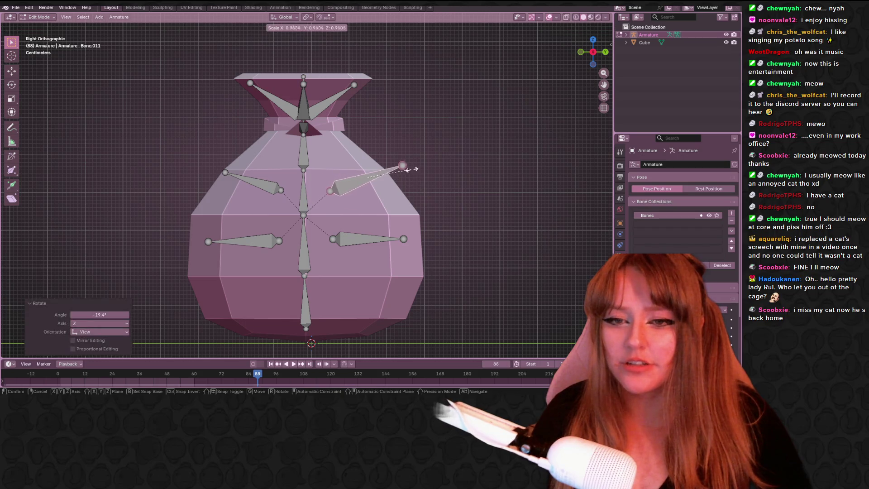
{"action": "key", "text": "r"}
{"action": "key", "text": "g"}
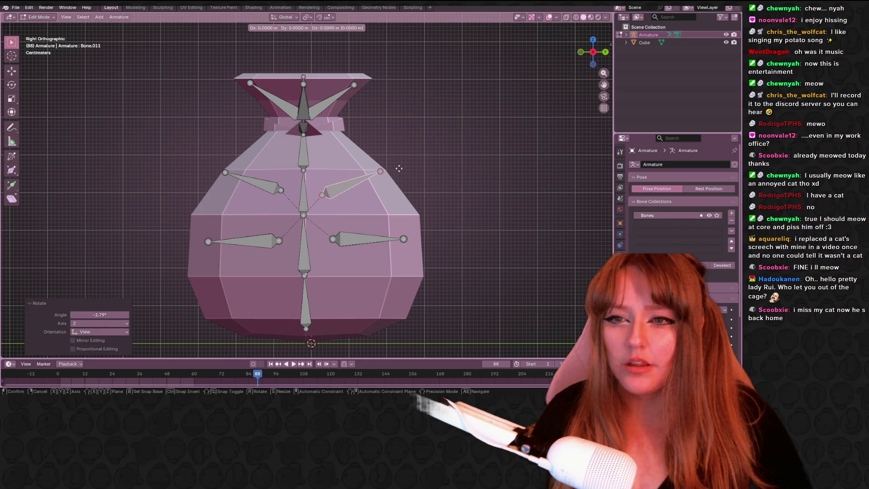
{"action": "left_click", "coordinate": [400, 167]}
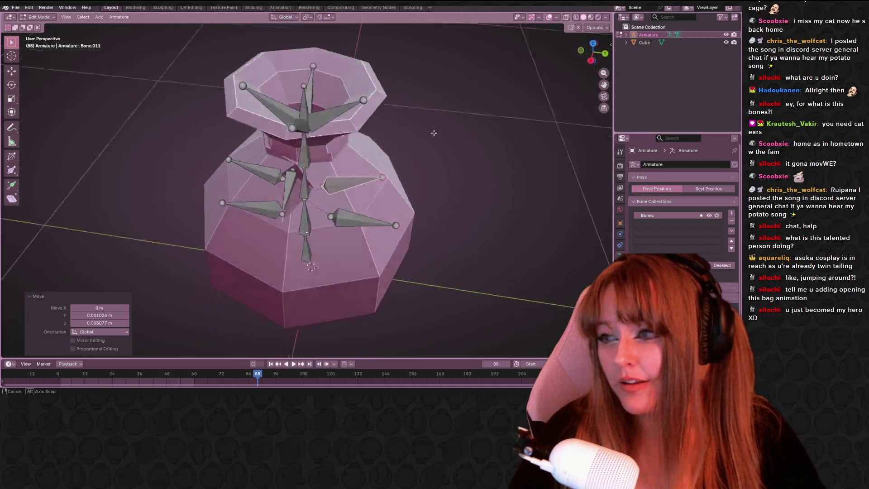
{"action": "middle_click_drag", "start_coordinate": [436, 86], "coordinate": [326, 151]}
{"action": "left_click", "coordinate": [326, 151]}
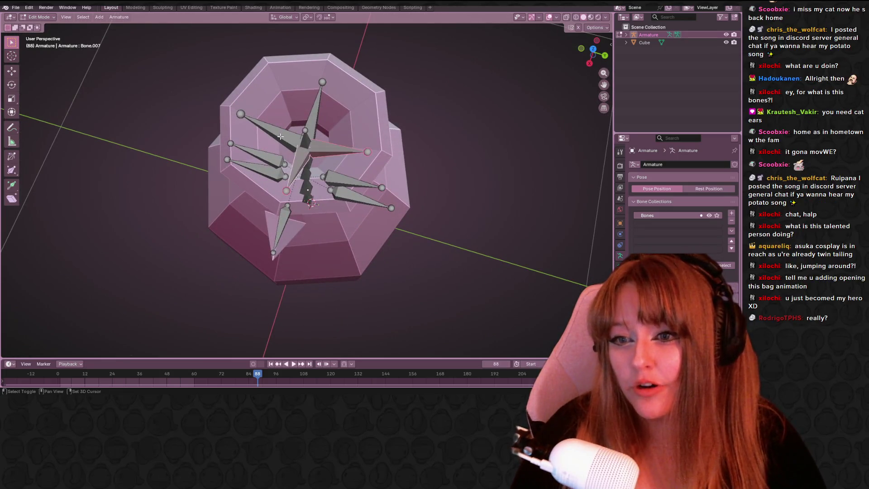
{"action": "left_click", "coordinate": [314, 115]}
{"action": "left_click", "coordinate": [595, 45]}
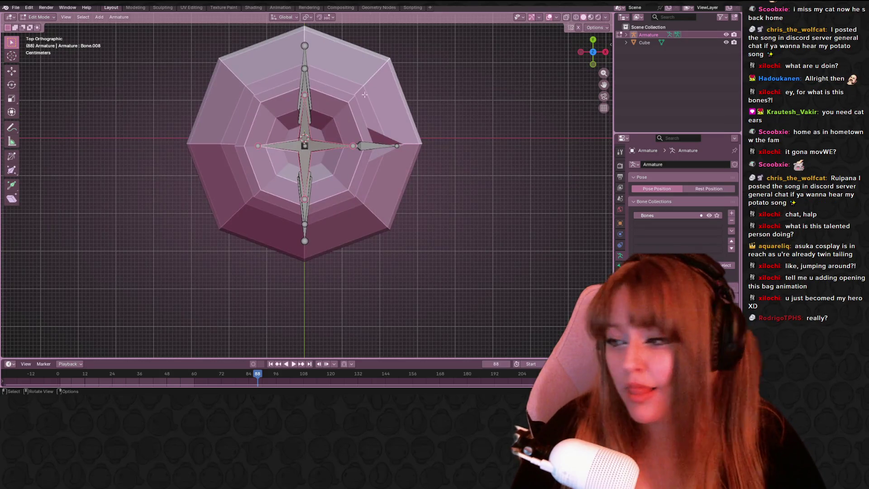
{"action": "mouse_move", "coordinate": [365, 94]}
{"action": "middle_mouse_down", "text": "shift"}
{"action": "mouse_move", "coordinate": [366, 109]}
{"action": "mouse_move", "coordinate": [339, 93]}
{"action": "middle_mouse_up", "text": "shift"}
{"action": "scroll", "coordinate": [359, 199], "scroll_direction": "up", "scroll_amount": 1}
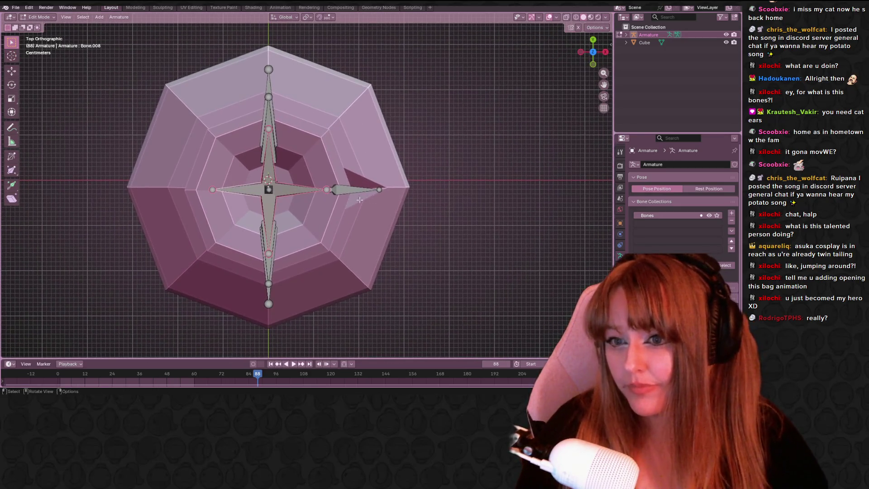
{"action": "scroll", "coordinate": [359, 199], "scroll_direction": "down", "scroll_amount": 4}
{"action": "middle_click_drag", "start_coordinate": [425, 190], "coordinate": [293, 124]}
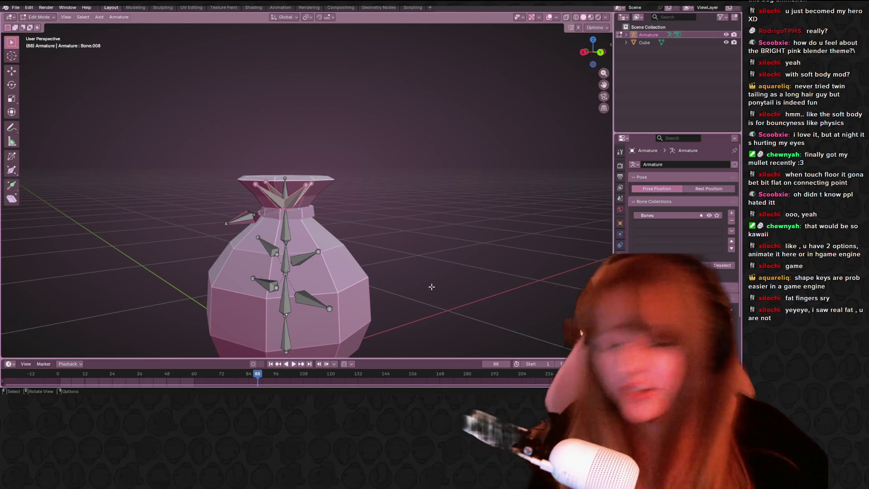
Hide the Armature via its Outliner eye icon so only the pink sack mesh shows
{"action": "mouse_move", "coordinate": [431, 286]}
{"action": "middle_mouse_down"}
{"action": "mouse_move", "coordinate": [405, 158]}
{"action": "mouse_move", "coordinate": [434, 124]}
{"action": "middle_mouse_up"}
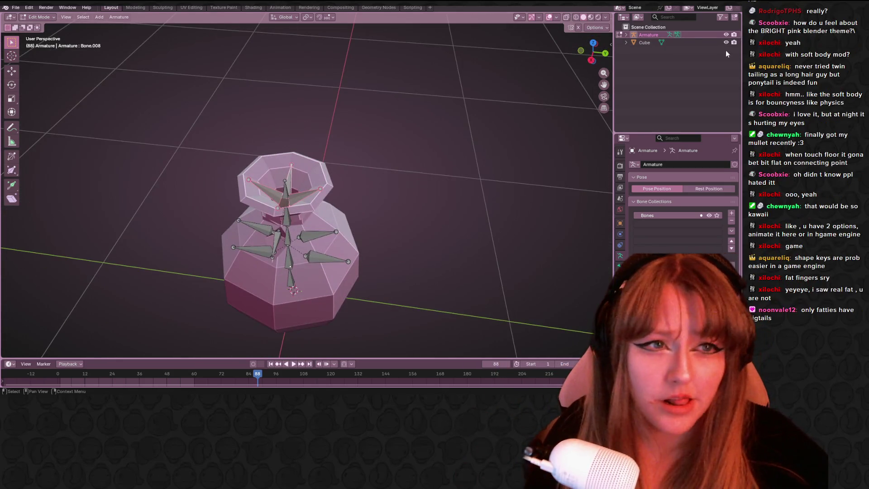
{"action": "left_click", "coordinate": [726, 34]}
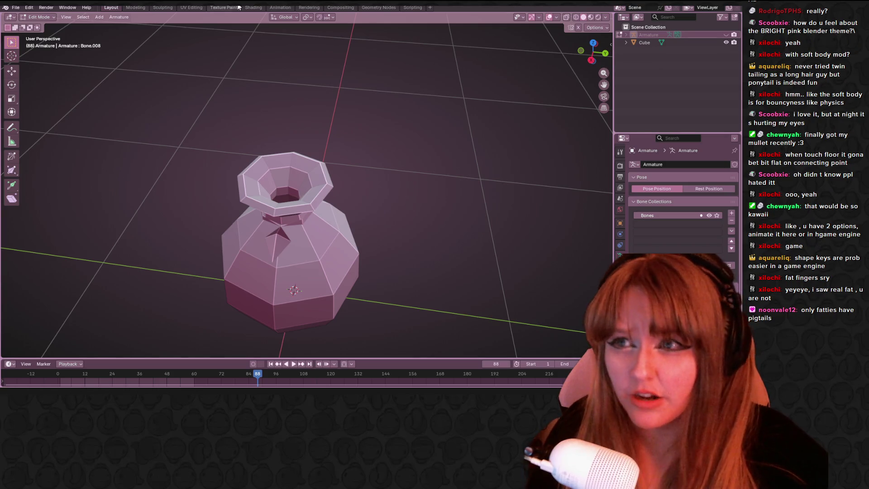
{"action": "mouse_move", "coordinate": [351, 113]}
{"action": "middle_mouse_down"}
{"action": "mouse_move", "coordinate": [330, 215]}
{"action": "mouse_move", "coordinate": [380, 160]}
{"action": "mouse_move", "coordinate": [395, 185]}
{"action": "middle_mouse_up"}
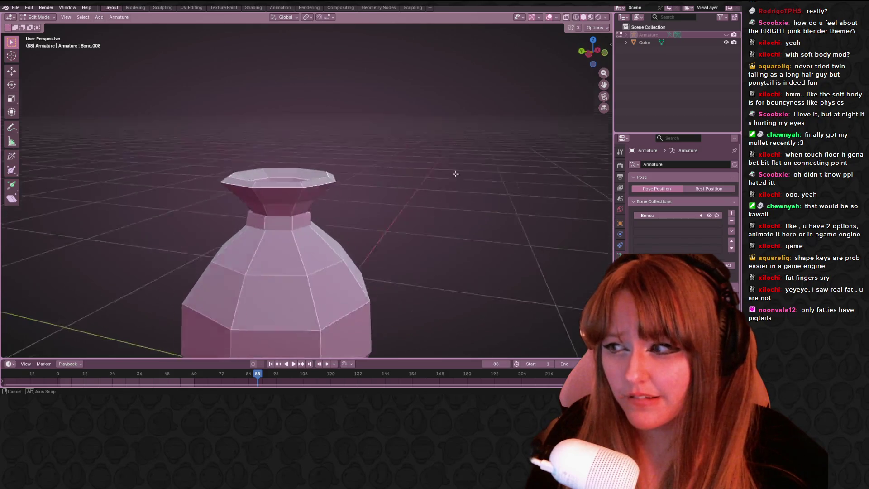